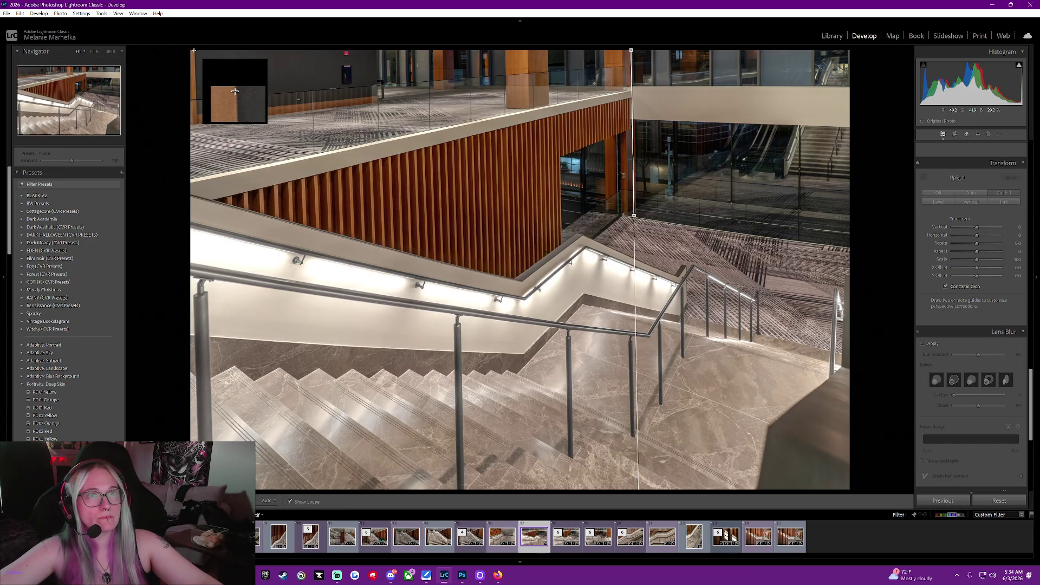
- Draw a vertical Guided Upright guide along the image's left edge, then turn the tool off to clear the guides
left_click_drag(193, 50, 196, 124)
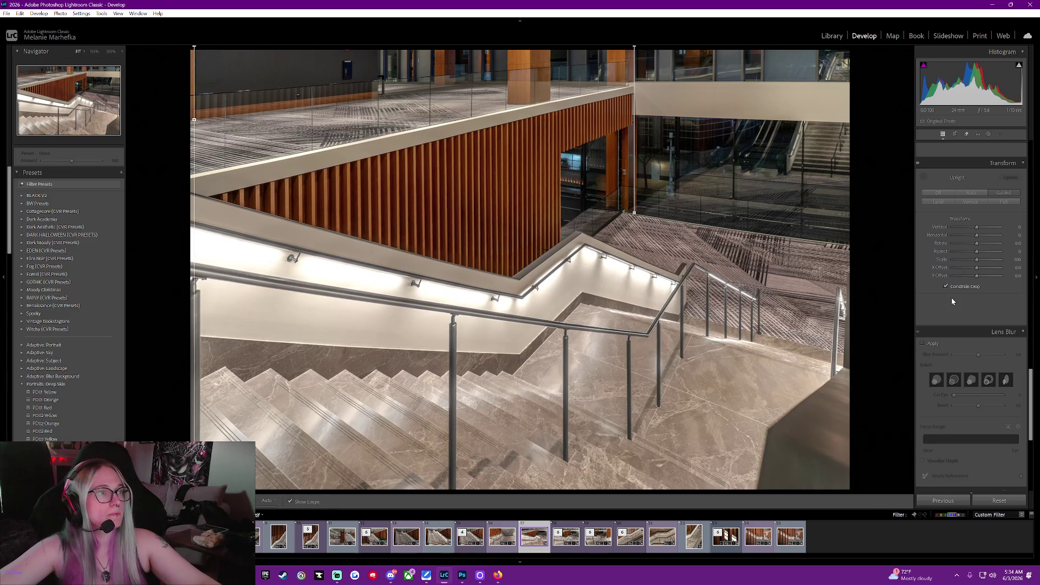
left_click(925, 179)
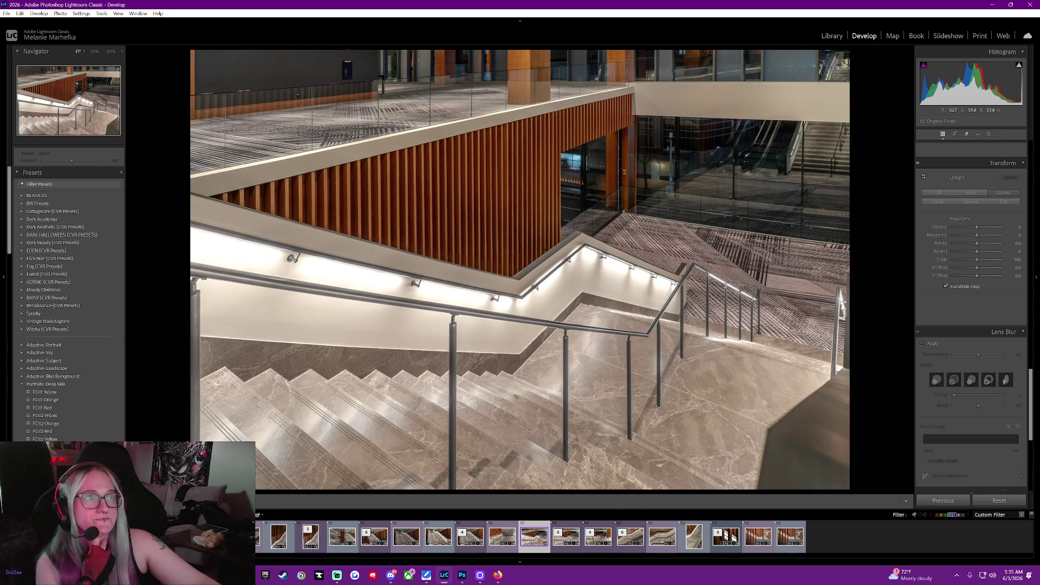
- Set the staircase photo's colour label to Blue from its filmstrip context menu, then go to Library
right_click(533, 535)
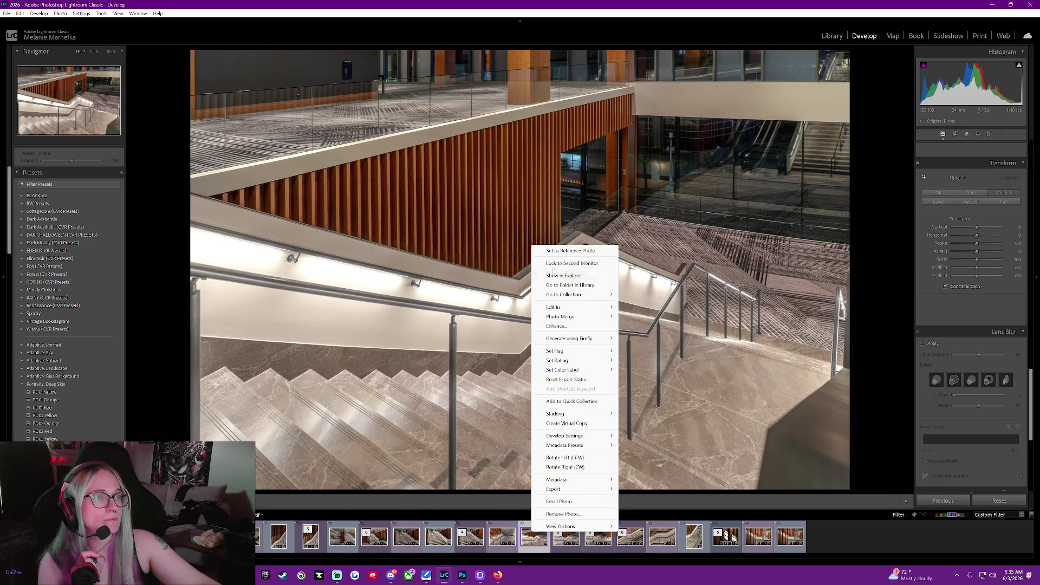
mouse_move(566, 295)
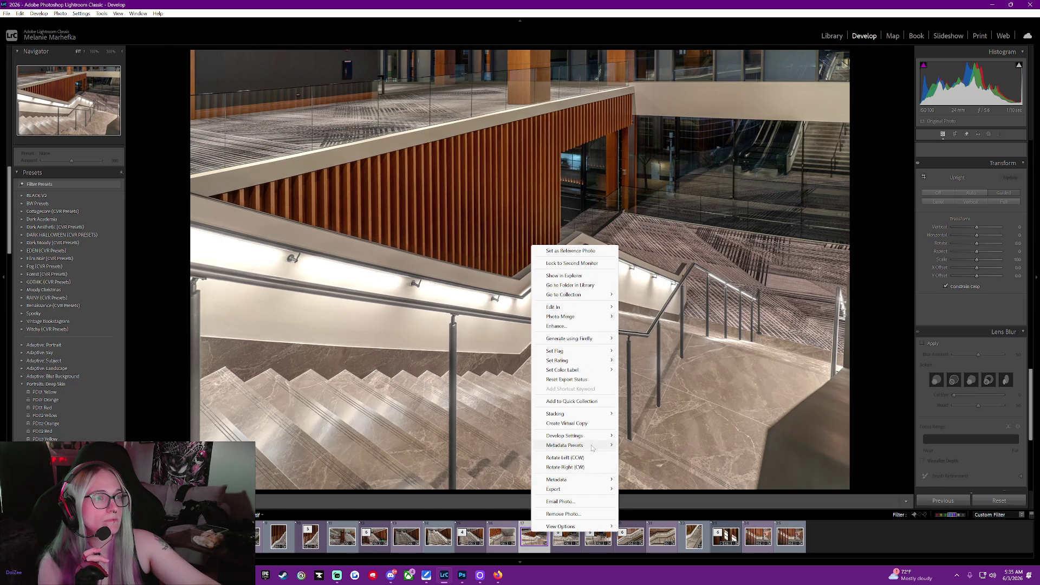
mouse_move(594, 438)
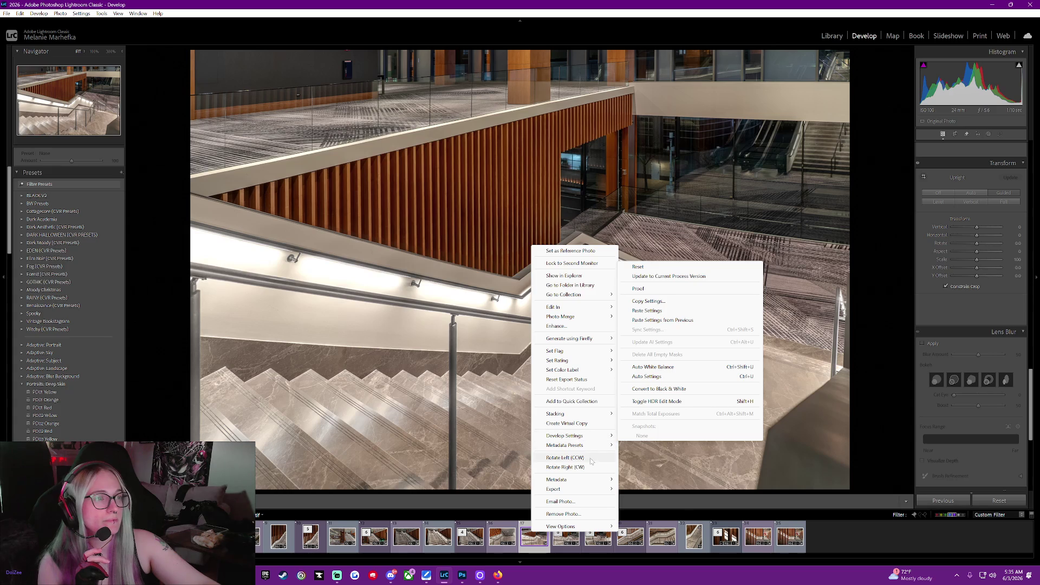
mouse_move(589, 370)
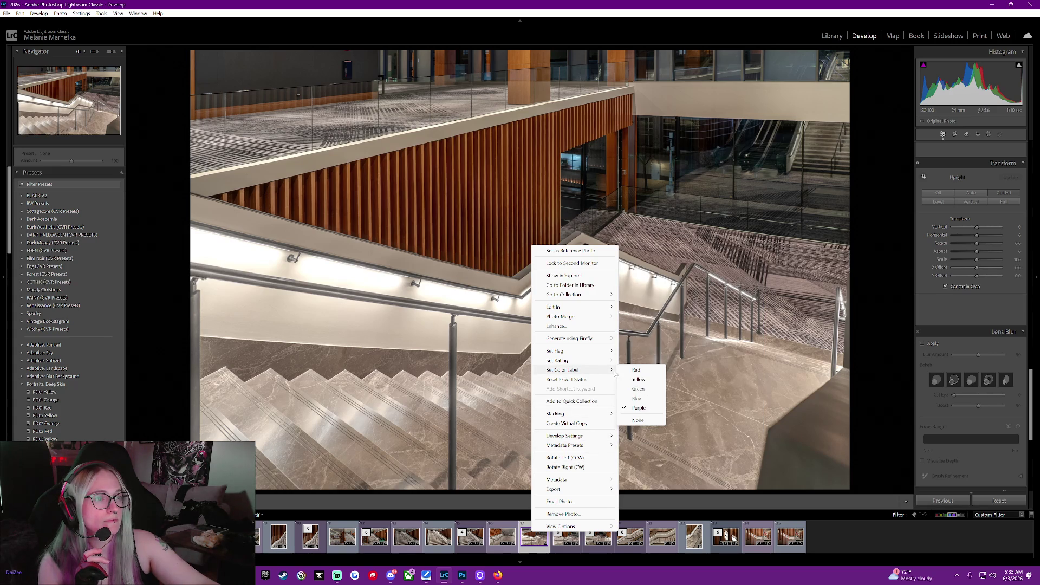
left_click(643, 400)
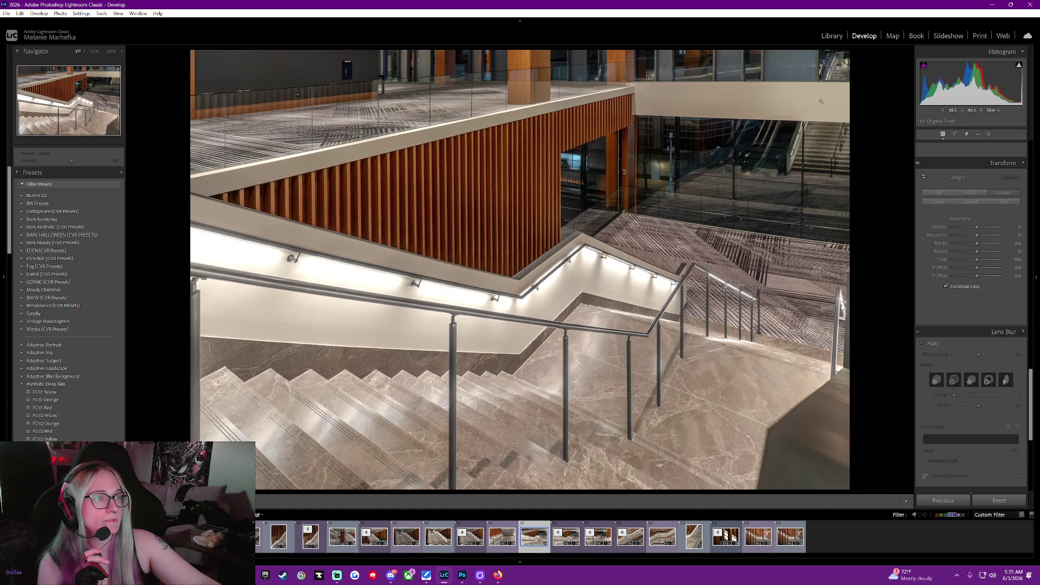
left_click(827, 36)
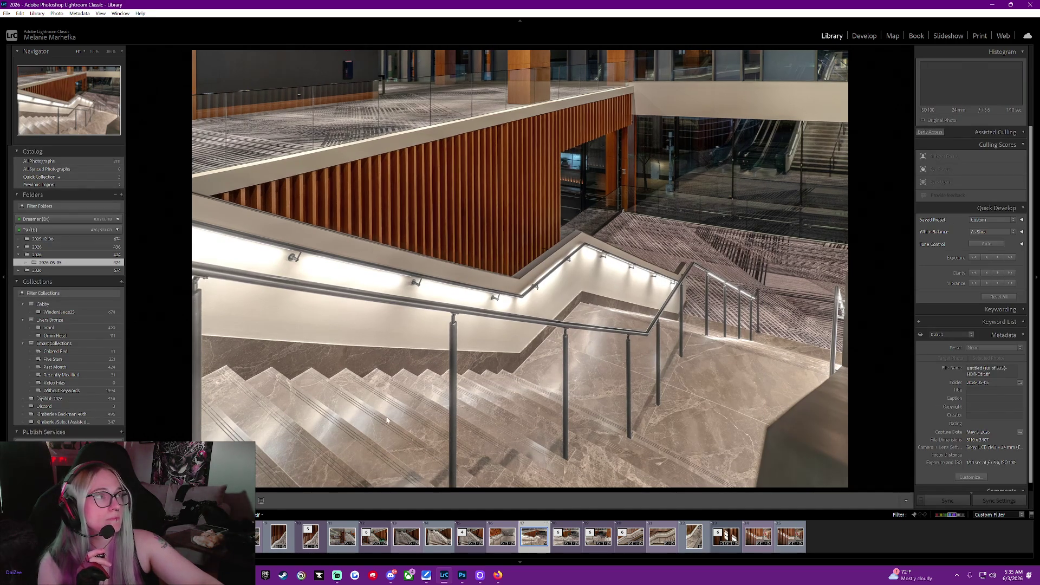
- Show the Library as a Grid (G), filter it to Blue-labelled photos, and deselect everything
key("g")
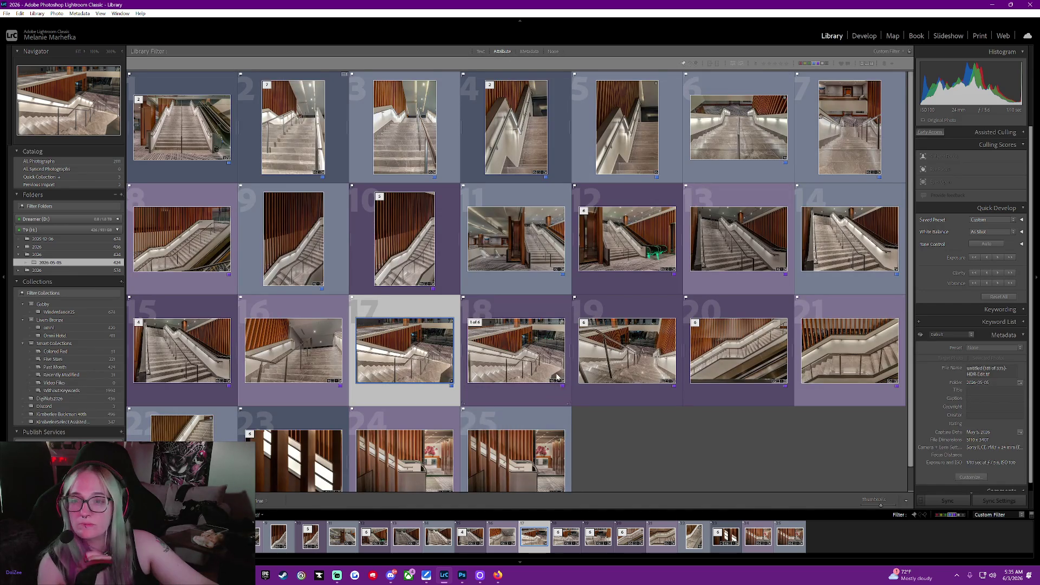
scroll(652, 427, "down", 1)
scroll(653, 437, "up", 1)
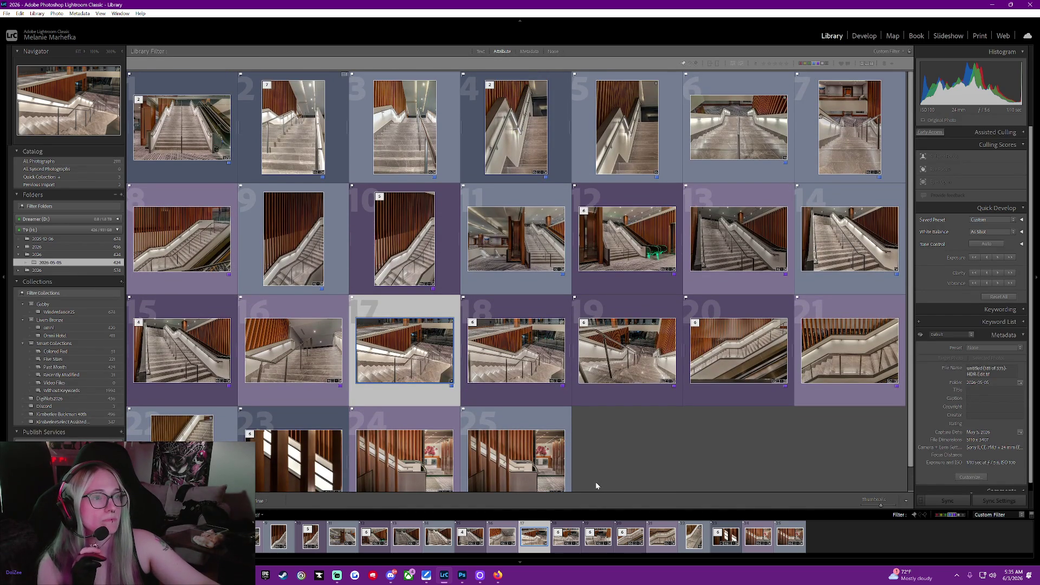
left_click(821, 65)
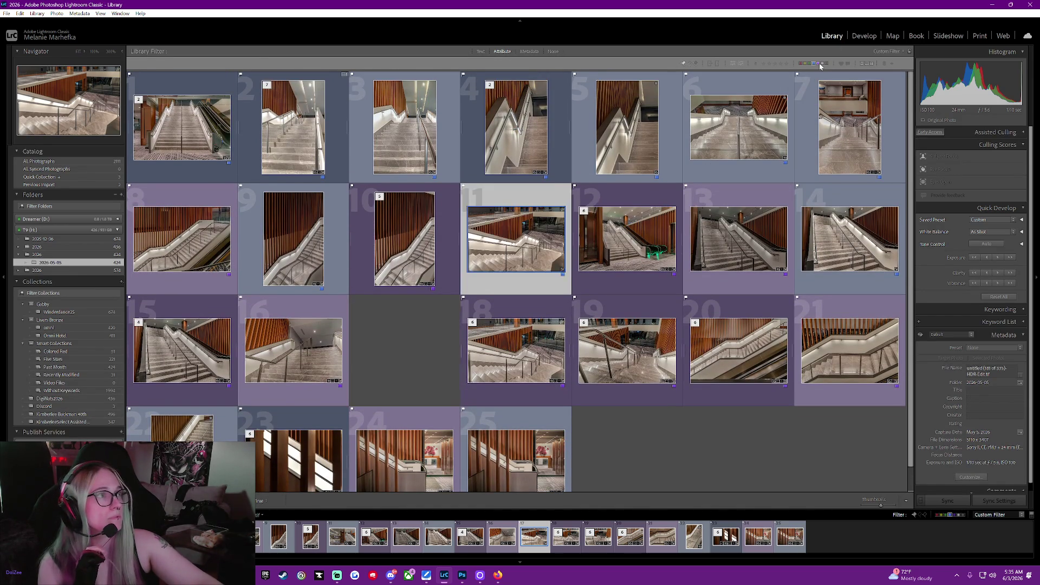
left_click(821, 65)
left_click(742, 413)
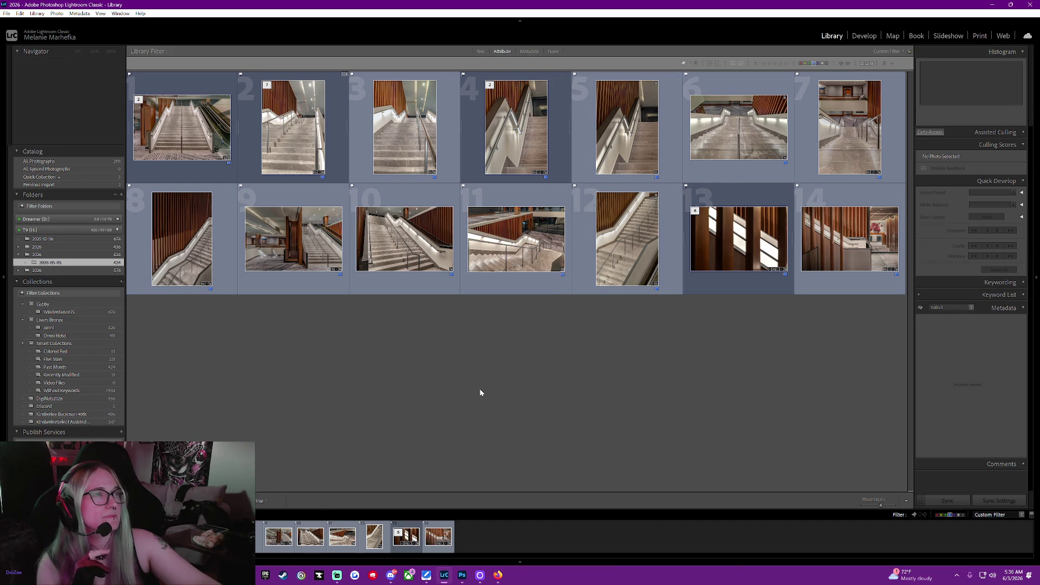
- Compare the vertical railing photo (thumbnail 4) with another shot, then view photos singly in Loupe
left_click(529, 151)
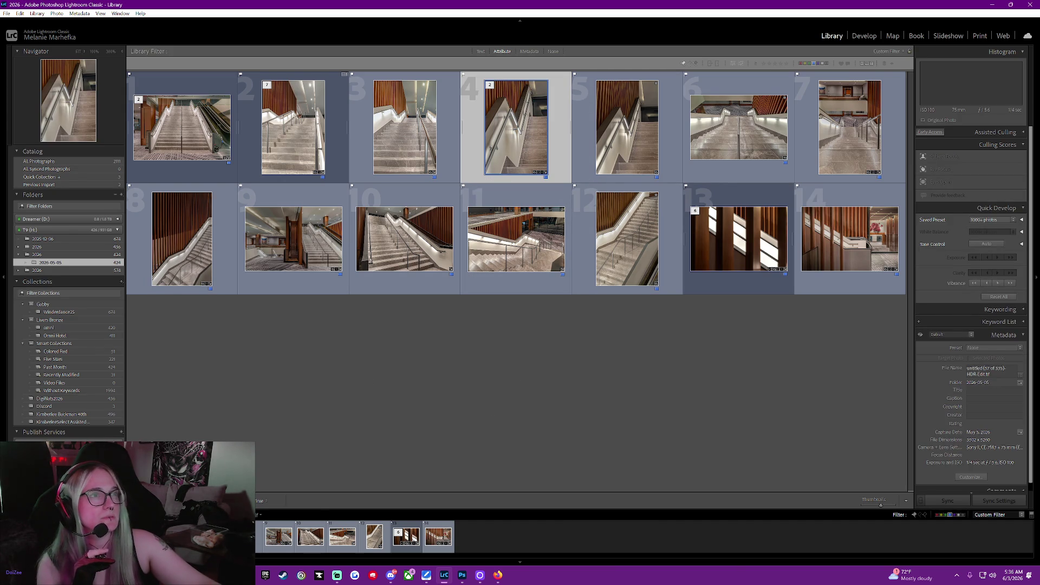
key("c")
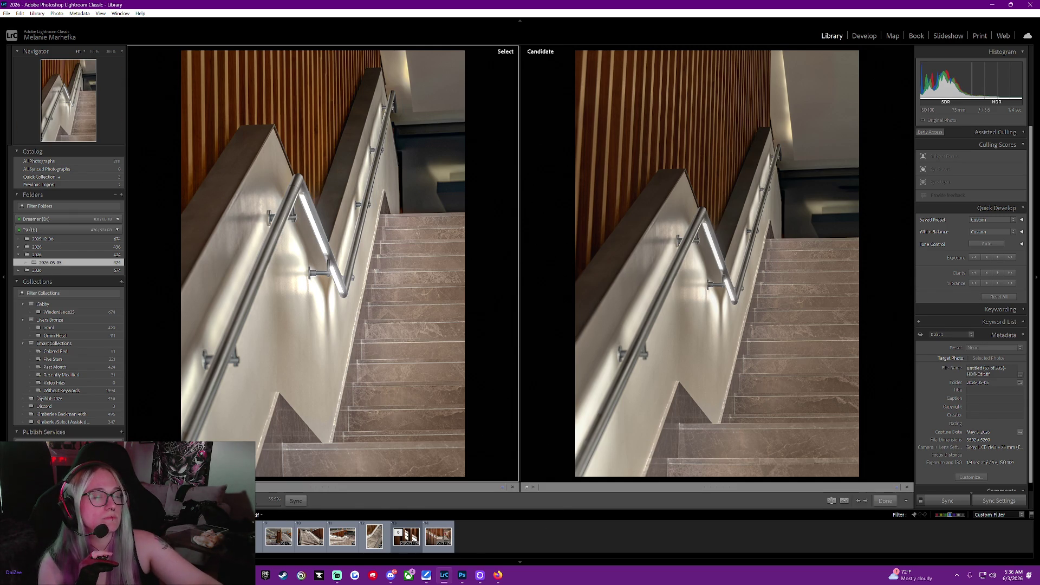
key("e")
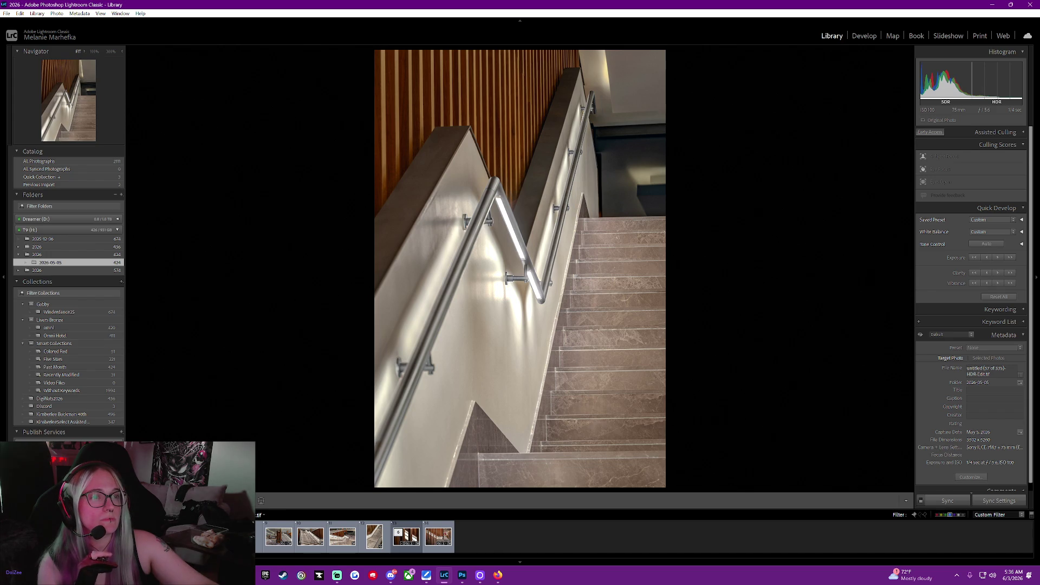
key("Right")
- Change the railing photo's colour label from Blue to another colour and return to the 13-photo Grid
right_click(145, 251)
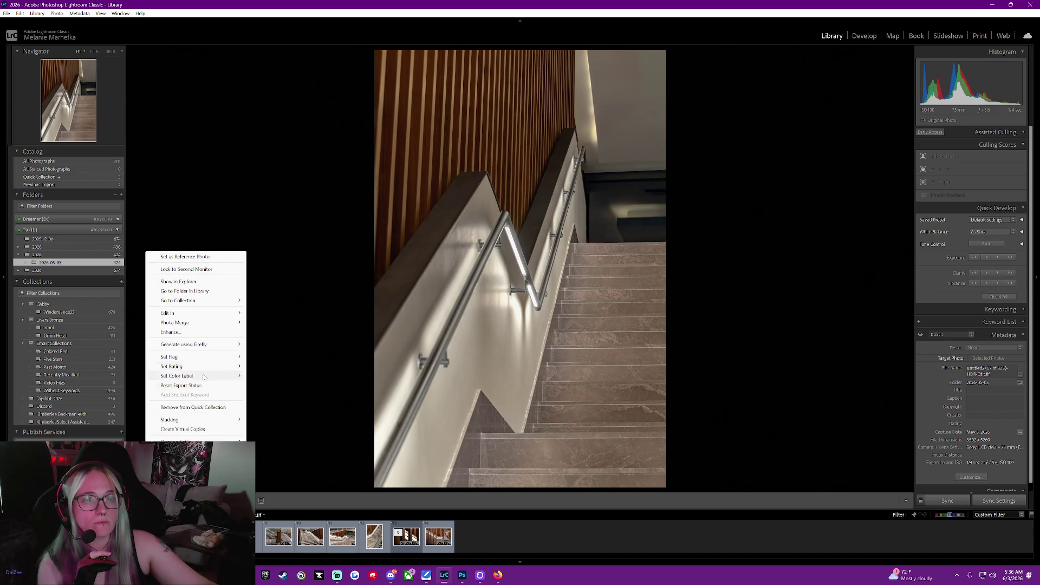
mouse_move(202, 378)
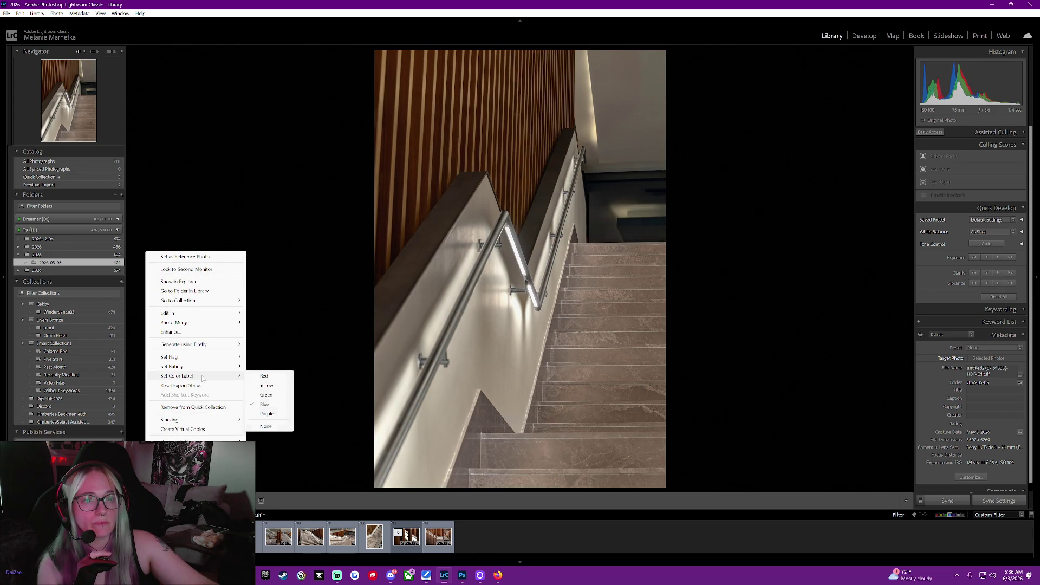
left_click(265, 416)
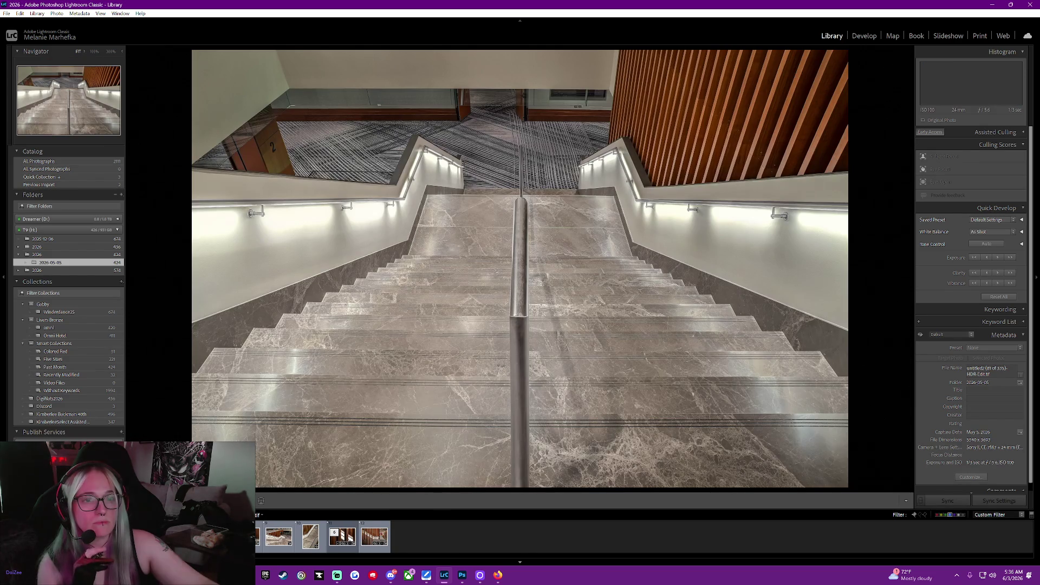
key("ctrl+z")
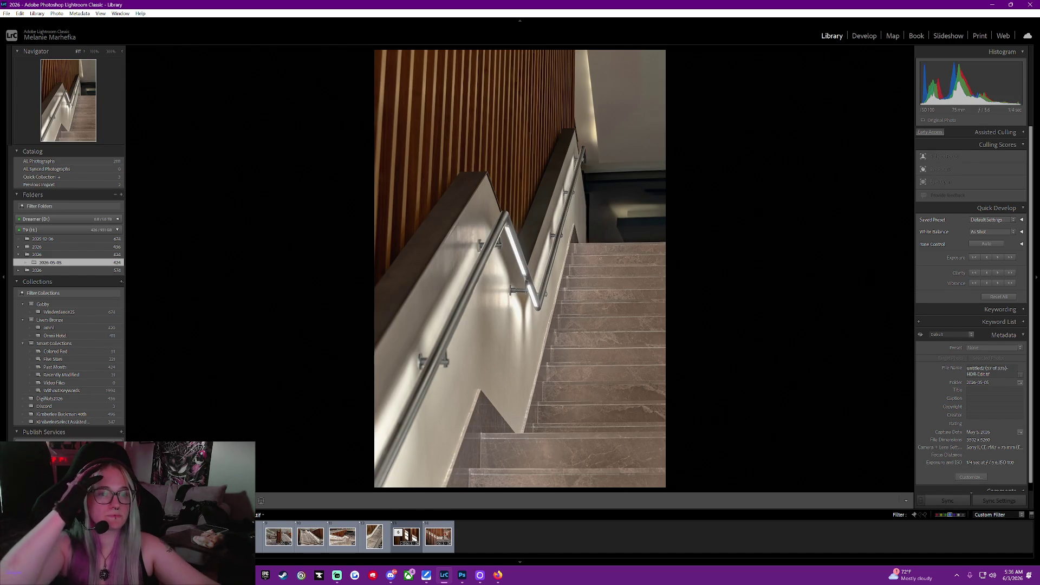
right_click(141, 258)
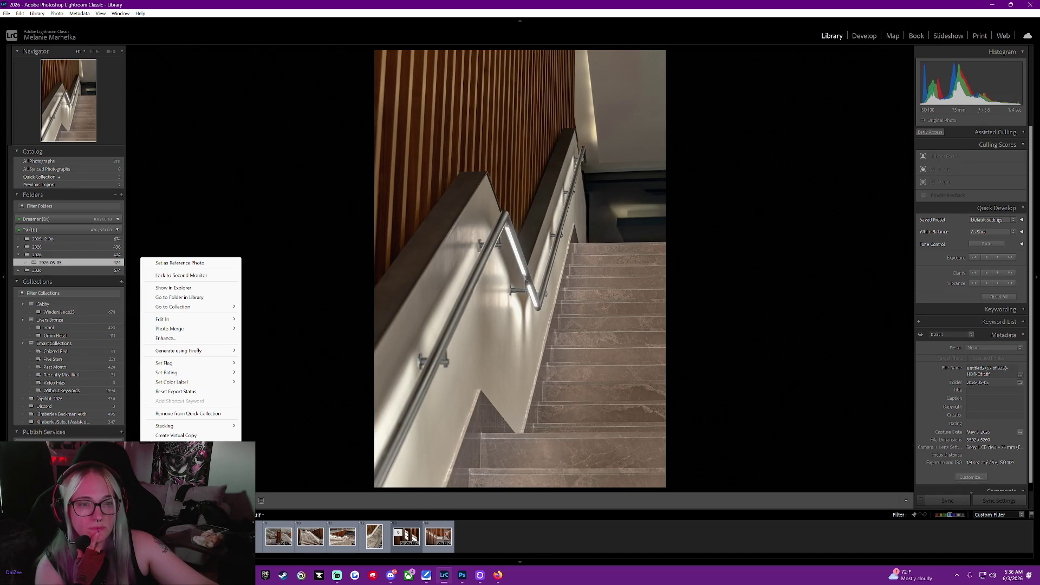
mouse_move(214, 382)
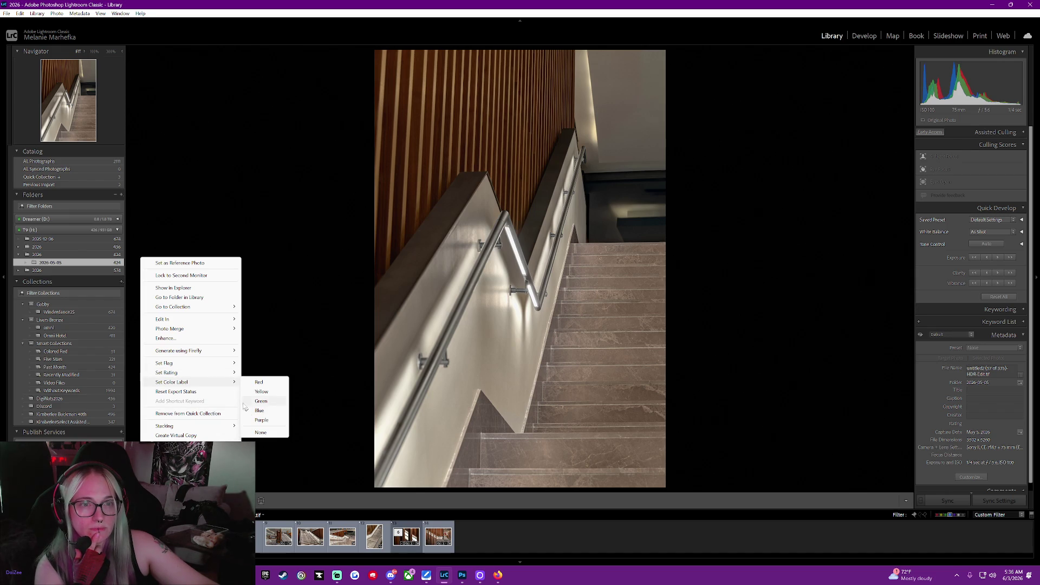
left_click(260, 410)
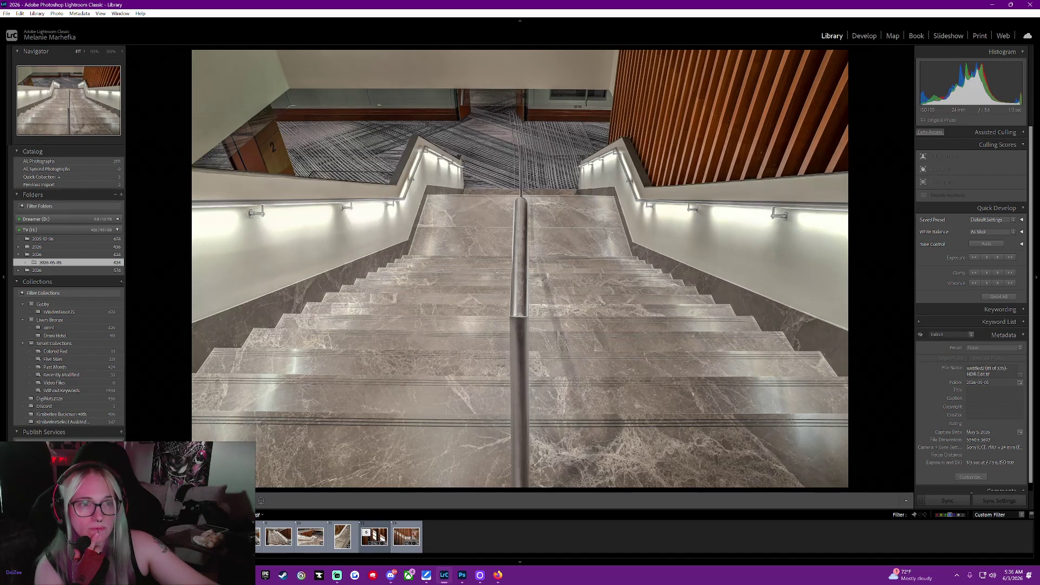
key("g")
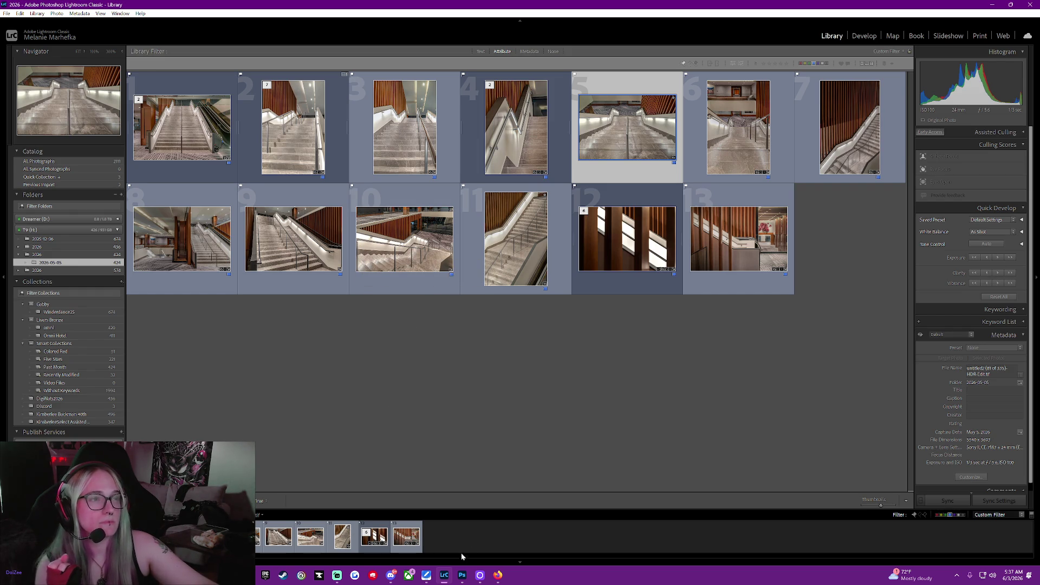
- Switch to the Photoshop staircase edit, toggle Layer 1 copy to compare, and select the ambient layer
left_click(462, 576)
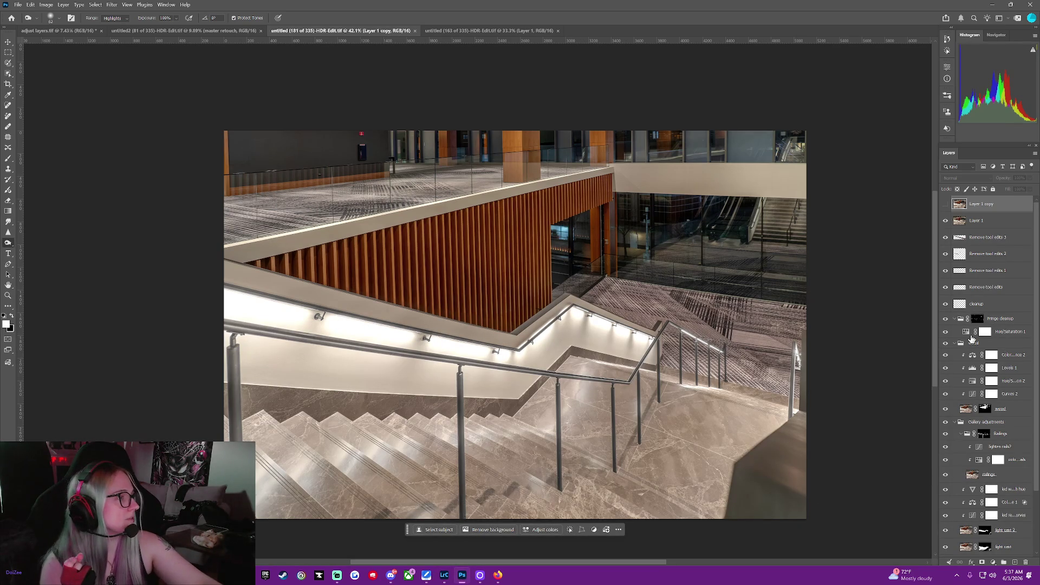
scroll(995, 393, "down", 3)
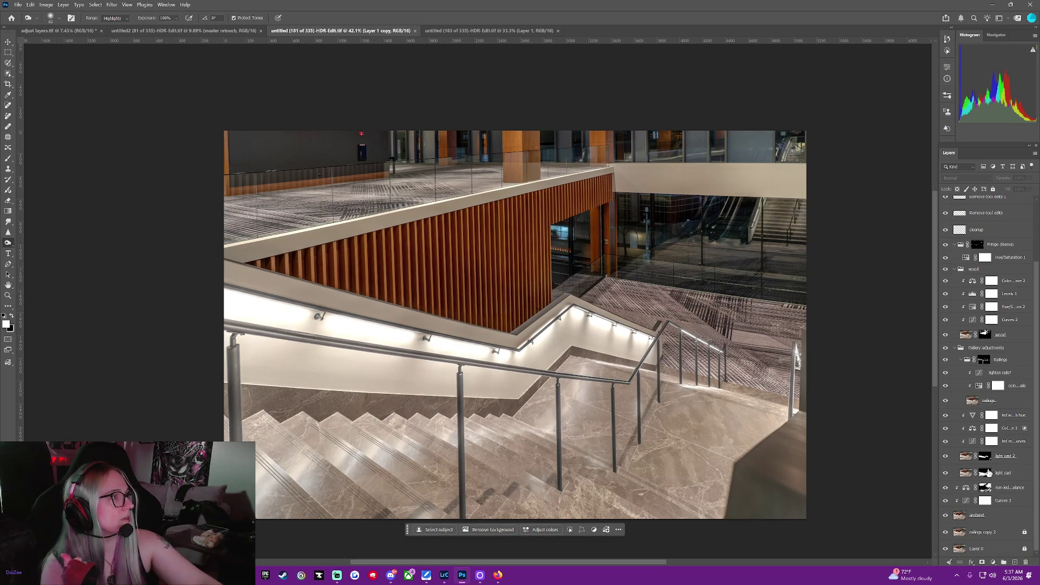
scroll(967, 466, "up", 3)
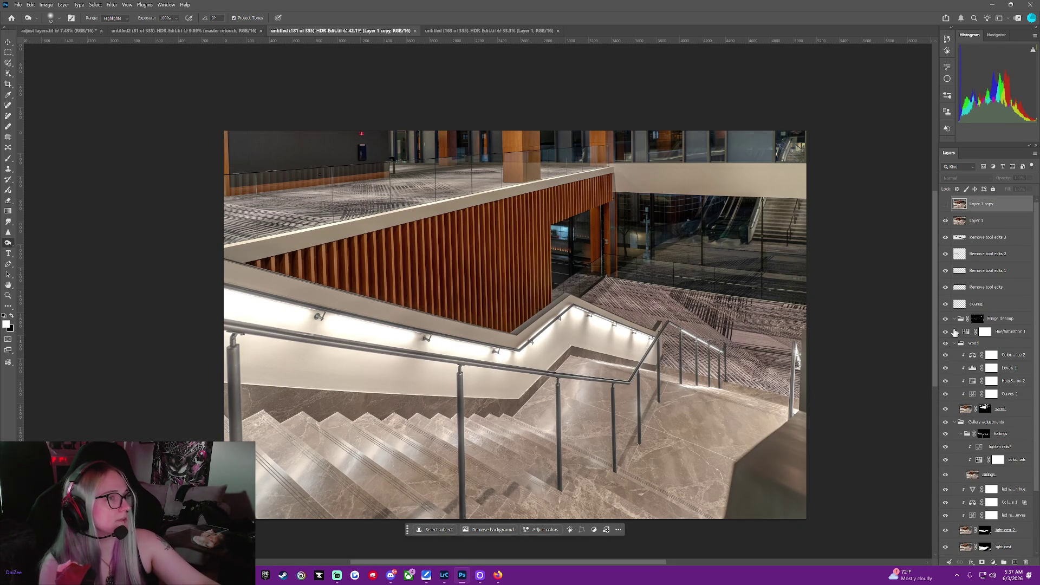
left_click(945, 203)
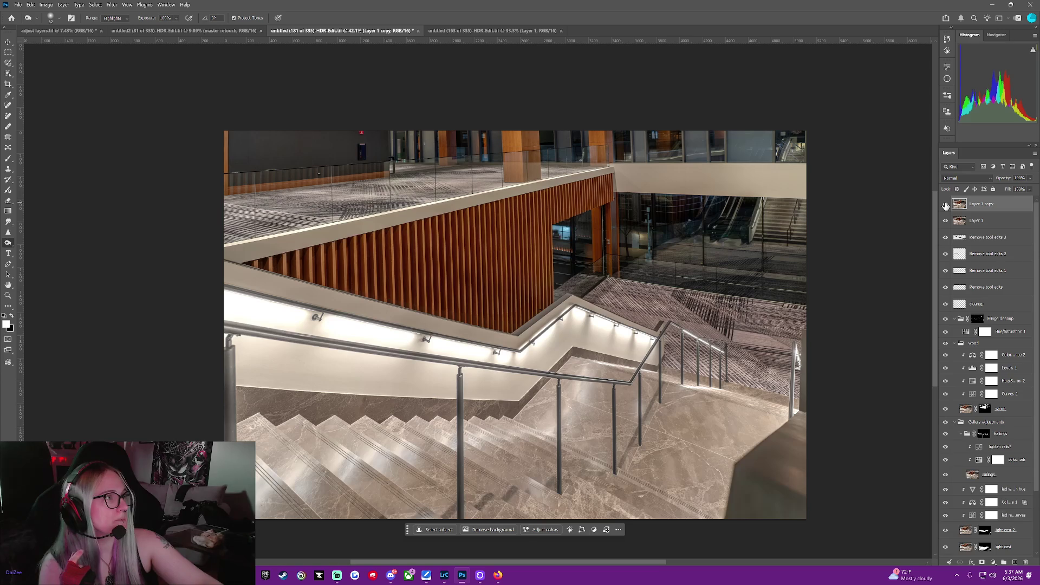
left_click(945, 204)
left_click(945, 204)
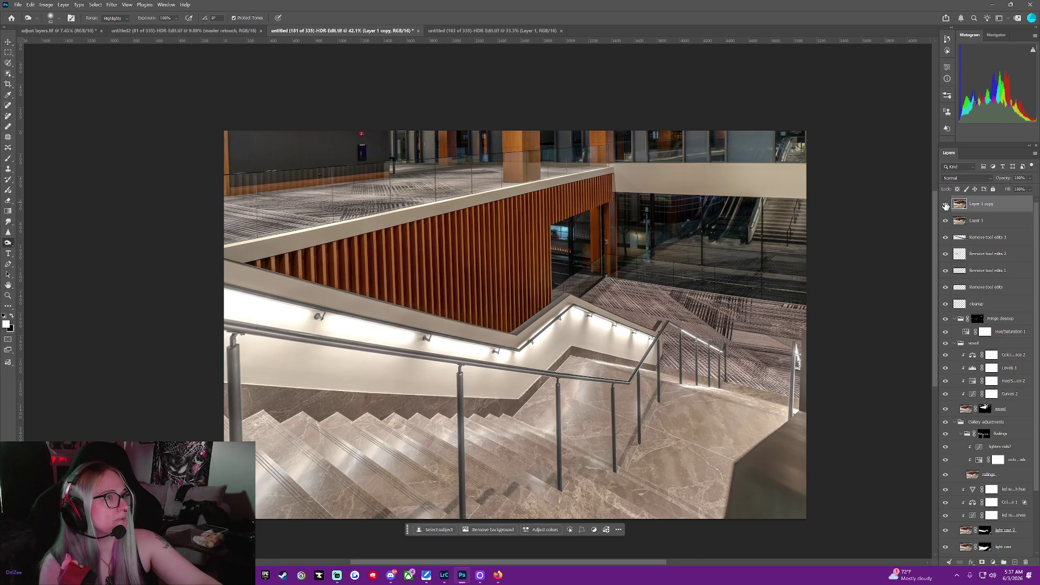
left_click(945, 204)
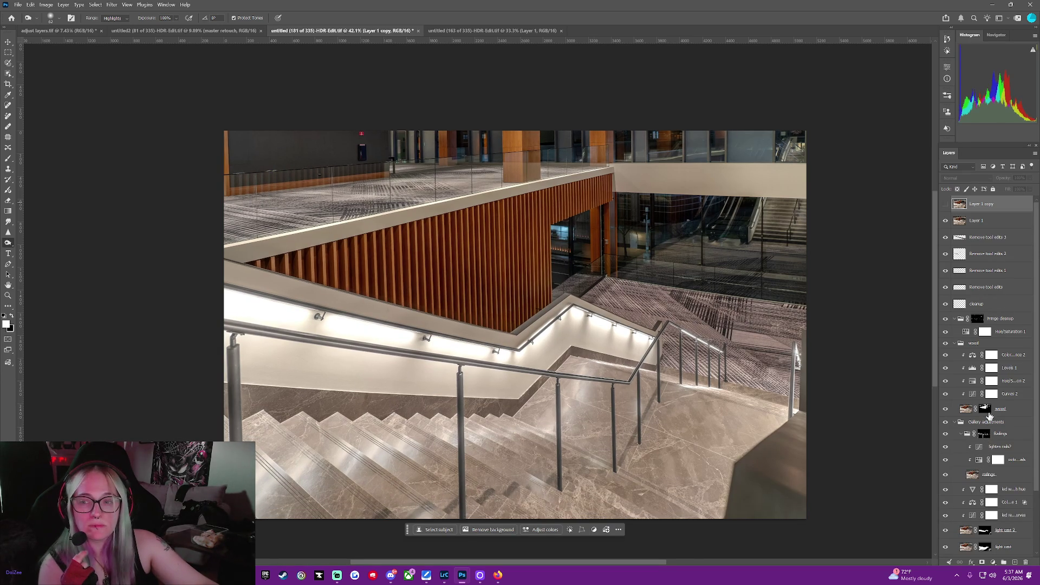
scroll(983, 430, "down", 5)
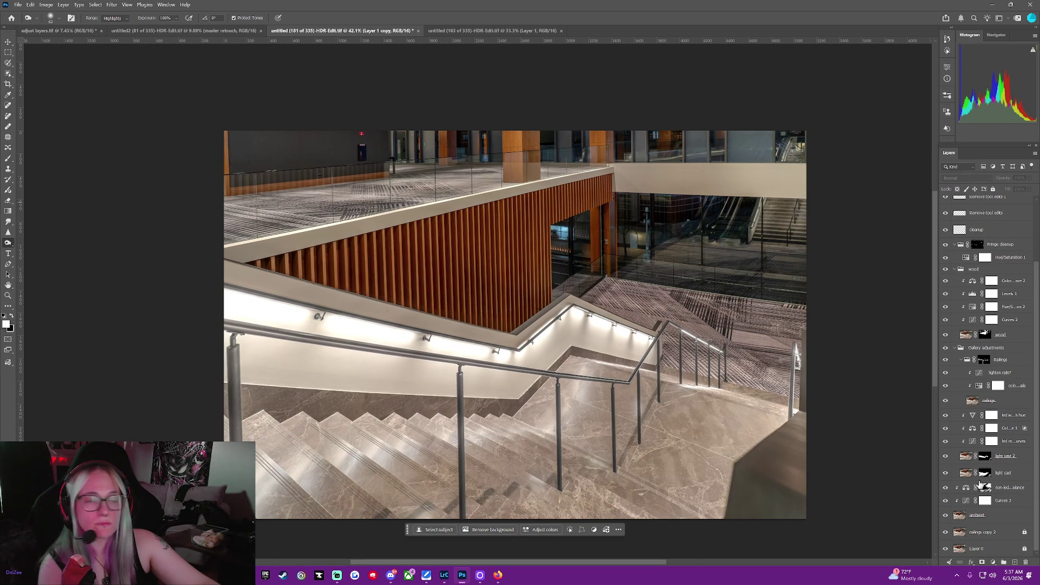
left_click(992, 515)
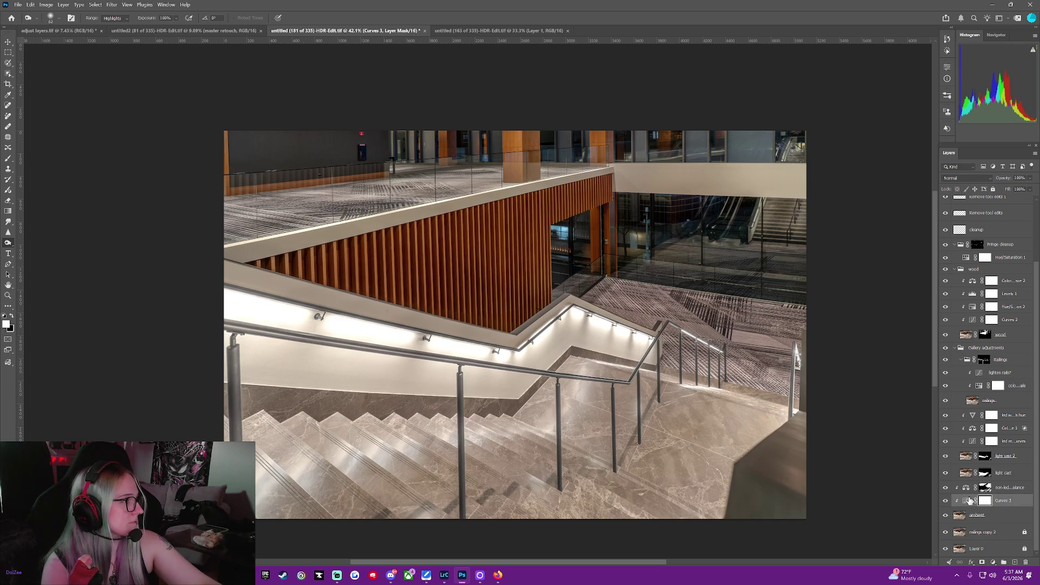
- Reset Color Balance 1's Highlights Cyan–Red value to 0
double_click(965, 501)
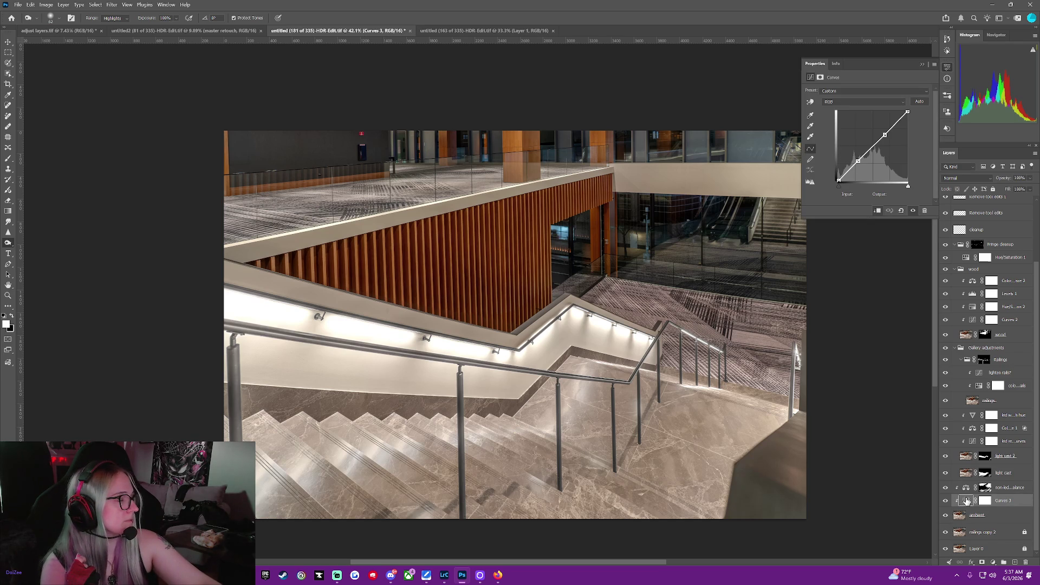
left_click(966, 487)
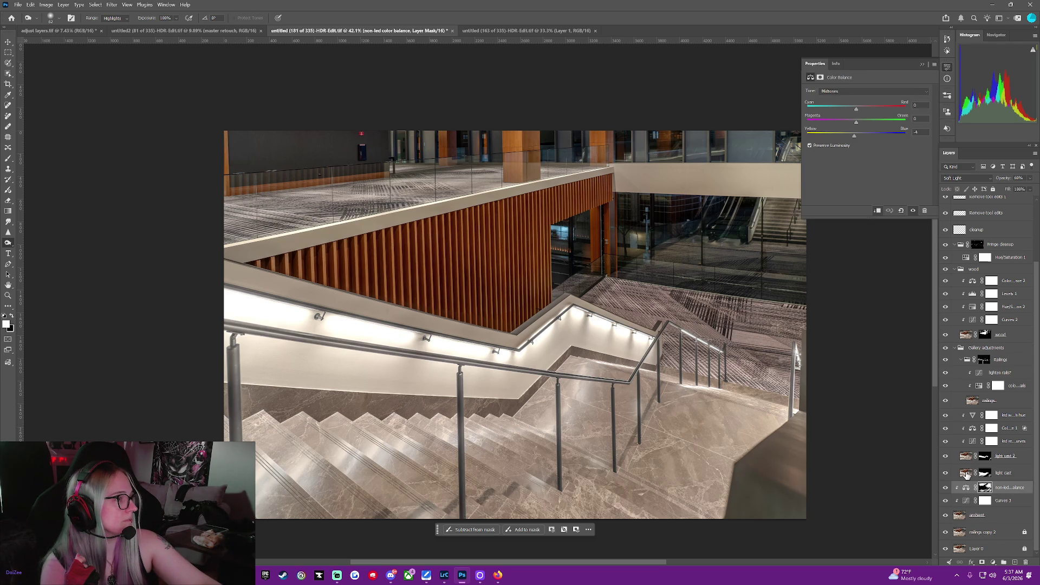
left_click(965, 473)
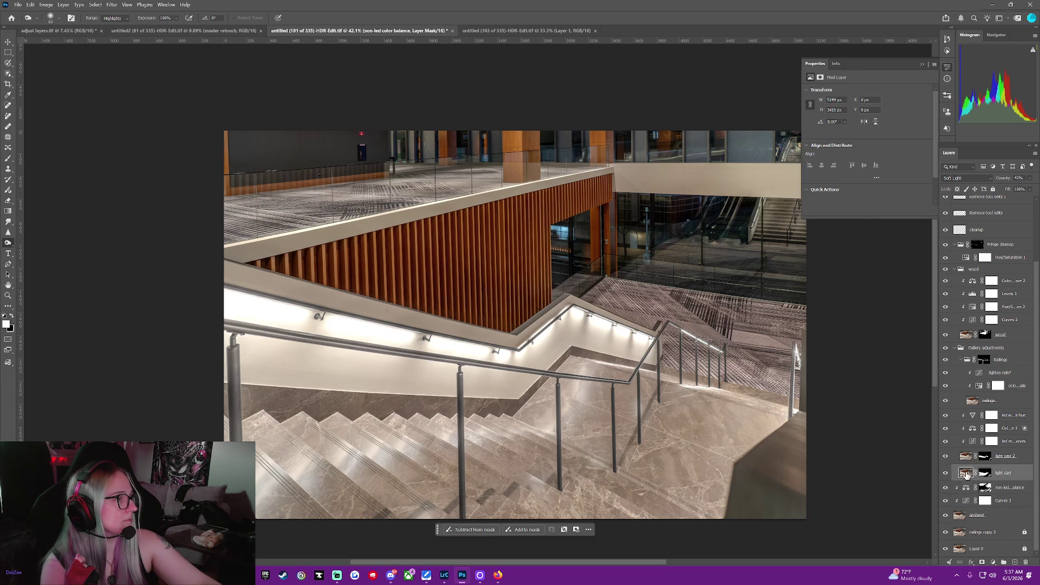
left_click(970, 429)
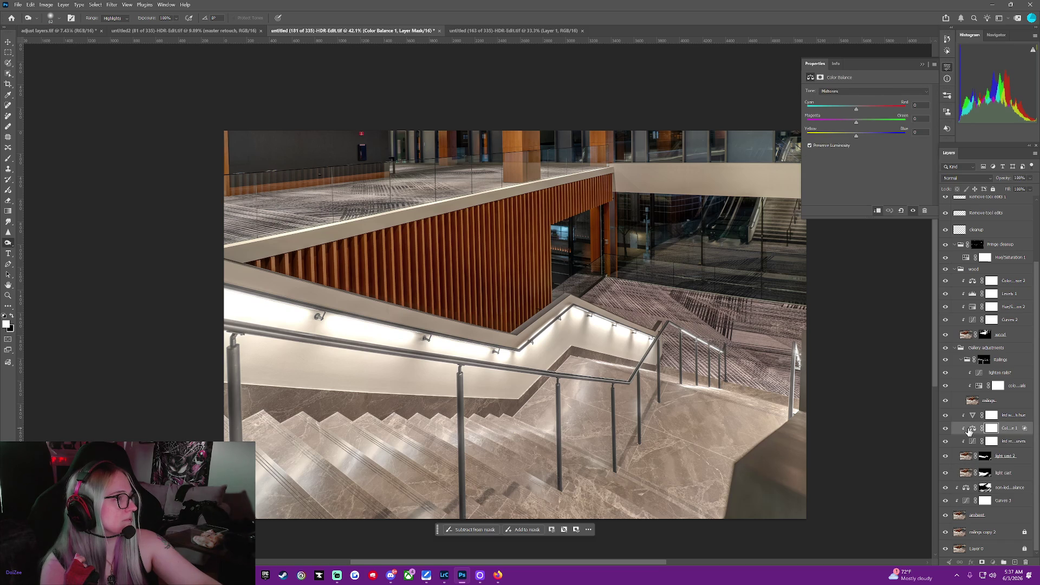
left_click(970, 429)
left_click(888, 93)
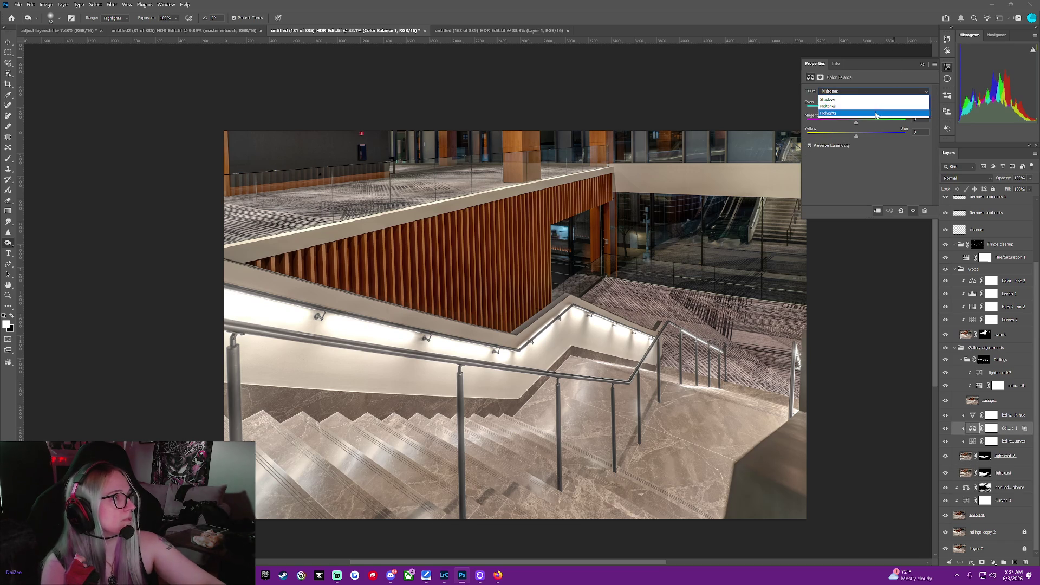
left_click(883, 108)
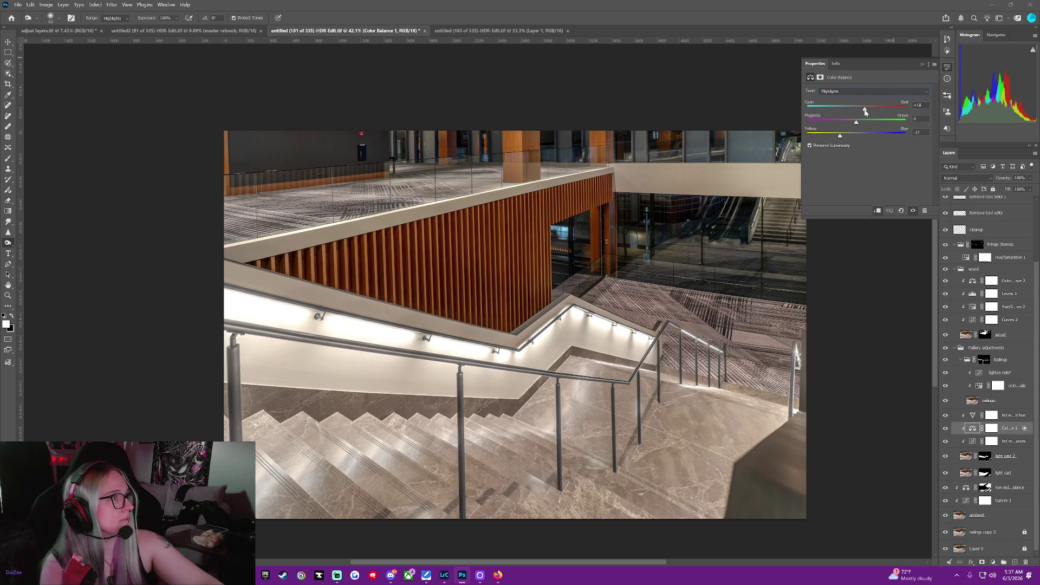
left_click_drag(865, 111, 767, 125)
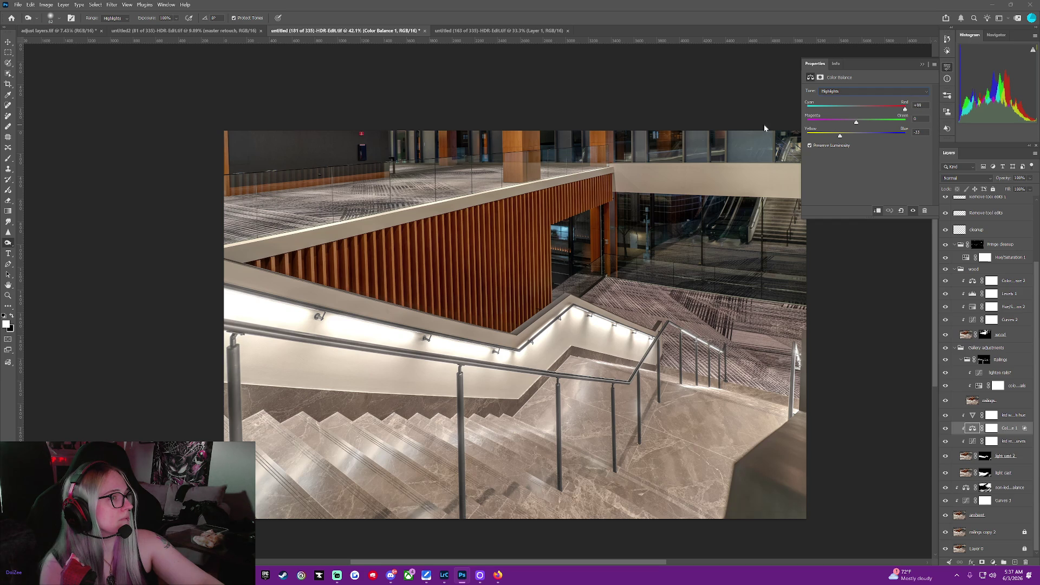
left_click(848, 109)
double_click(848, 111)
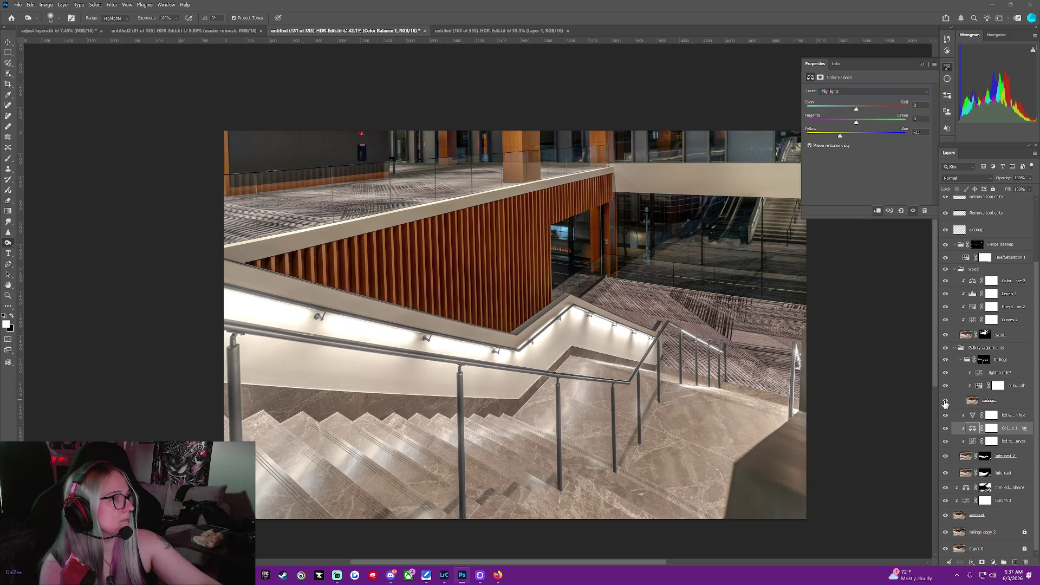
- Toggle the light cast layers off and on to compare their effect
left_click(942, 459)
left_click(943, 459)
left_click(943, 460)
left_click(943, 459)
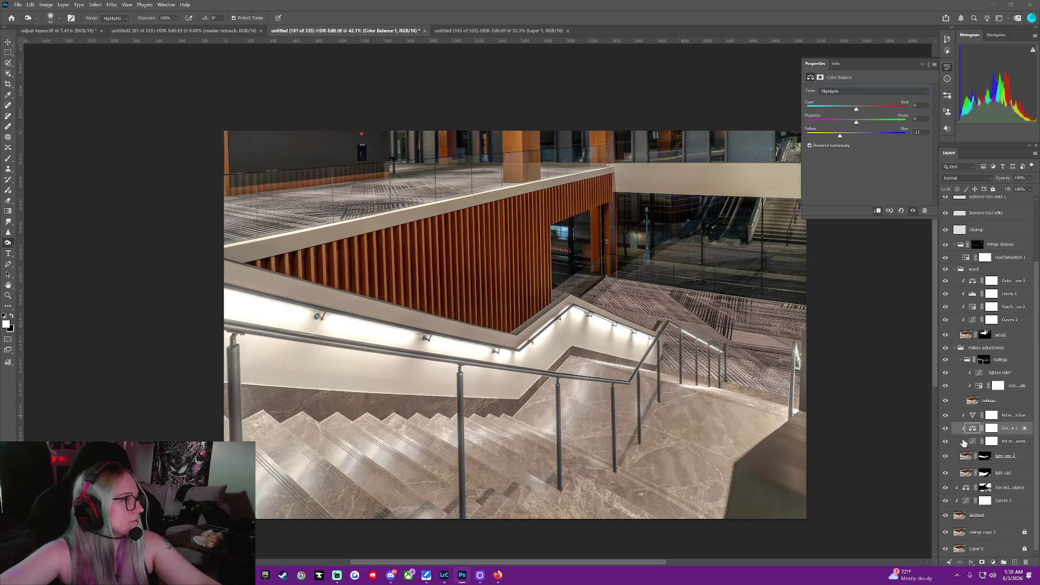
- Inspect the non-led color balance adjustment's Shadows and Highlights values
left_click(965, 488)
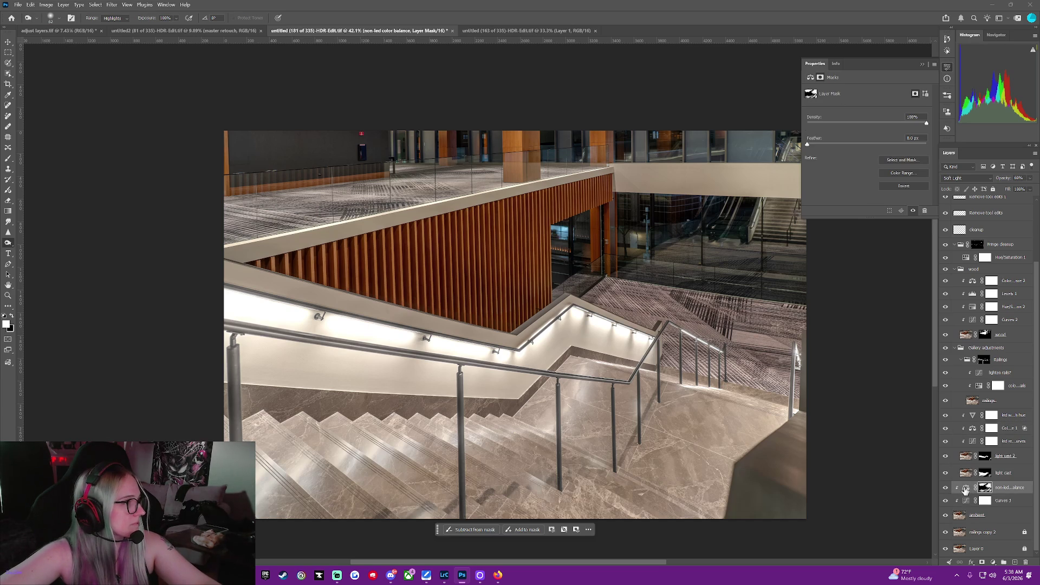
left_click(966, 488)
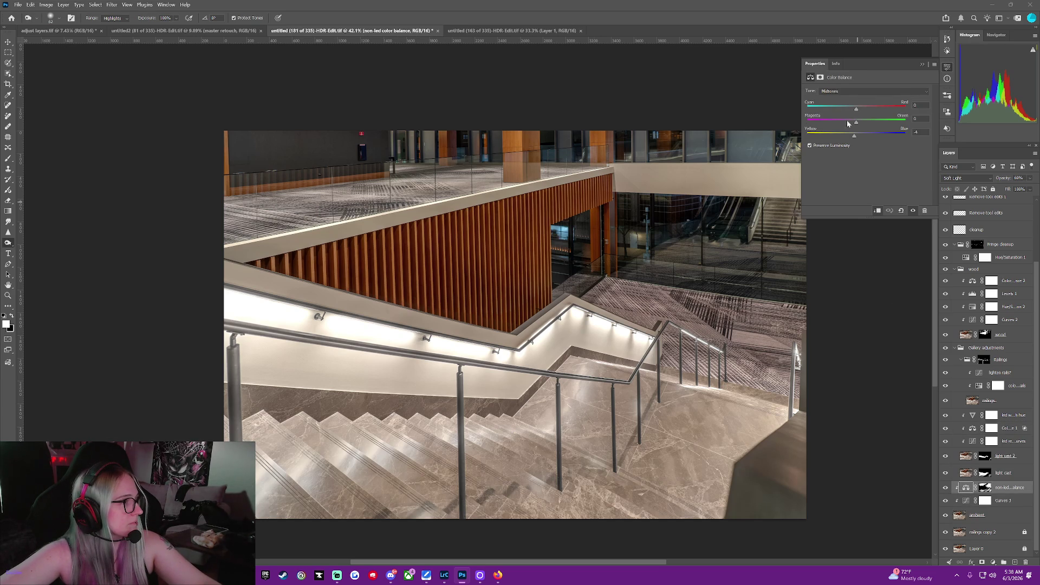
left_click(838, 93)
left_click(840, 99)
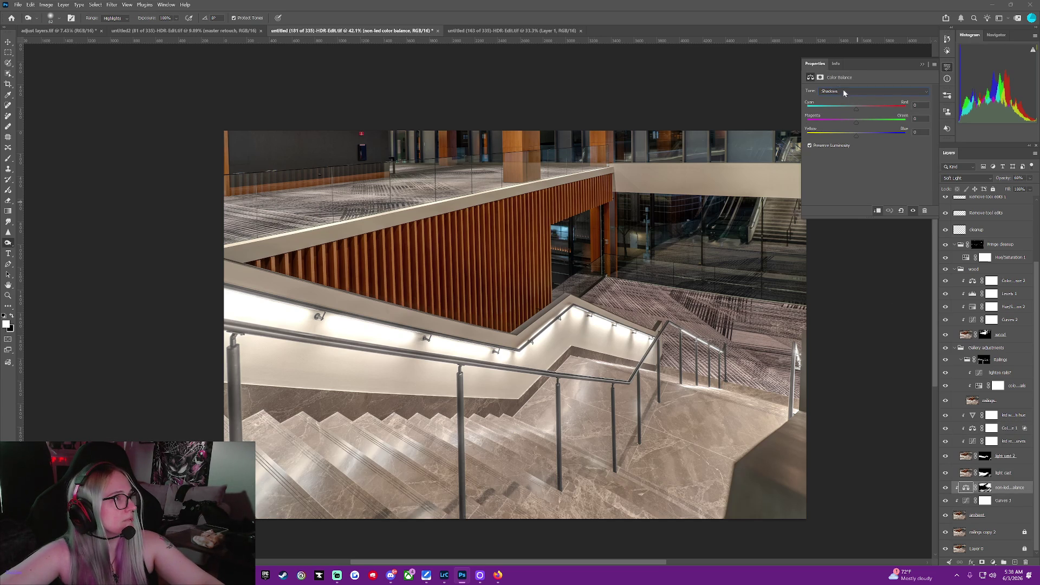
left_click(843, 92)
left_click(839, 112)
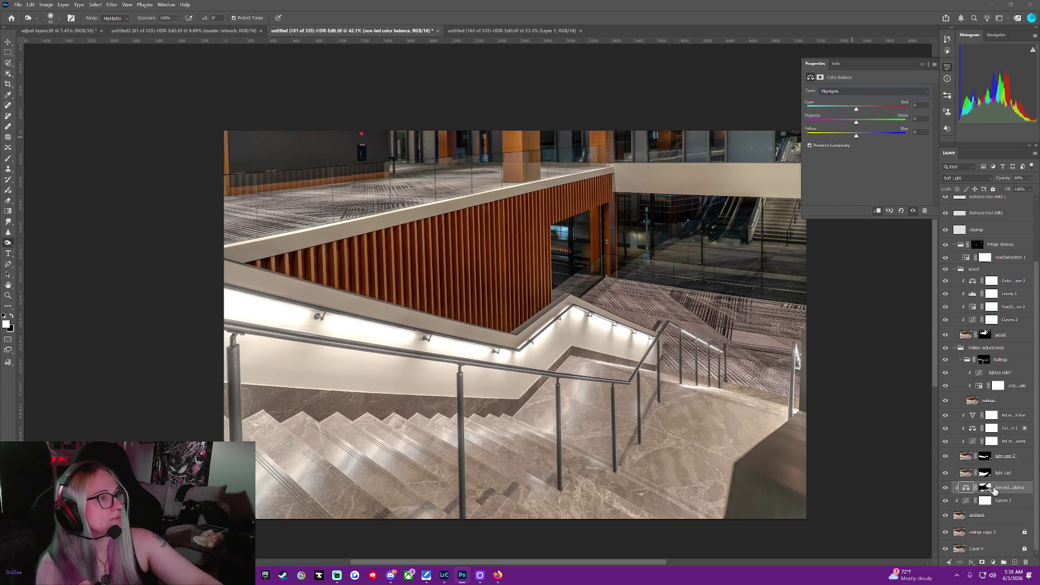
- Toggle Curves 3 visibility to compare the image with and without it
left_click(1019, 473)
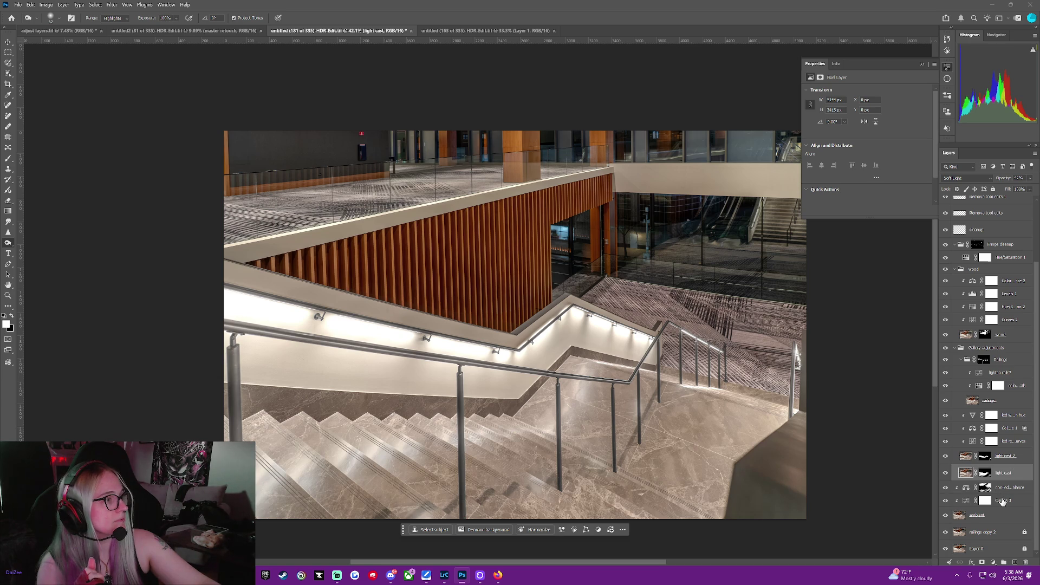
left_click(1005, 501)
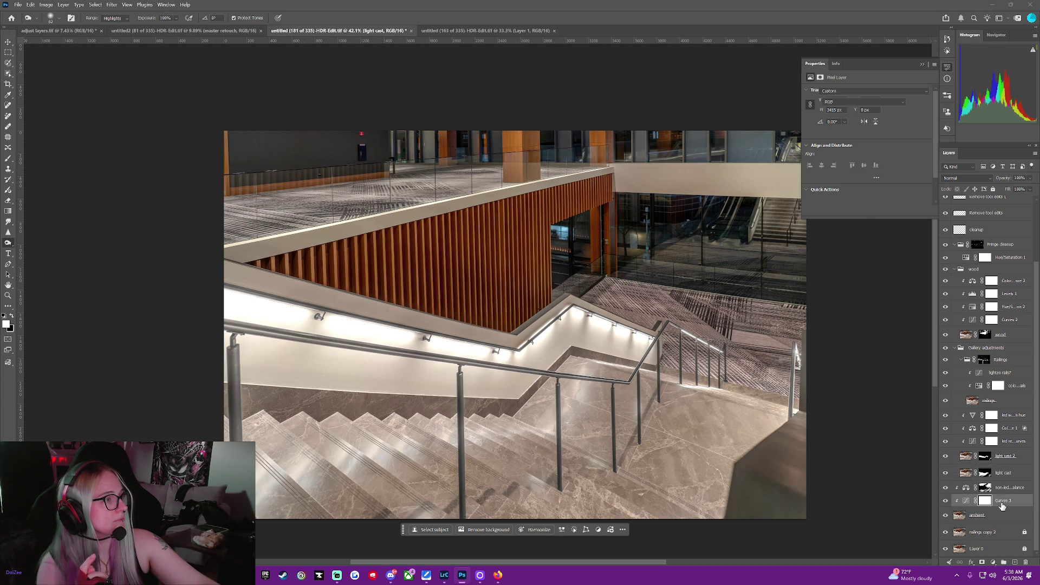
left_click(945, 501)
left_click(945, 501)
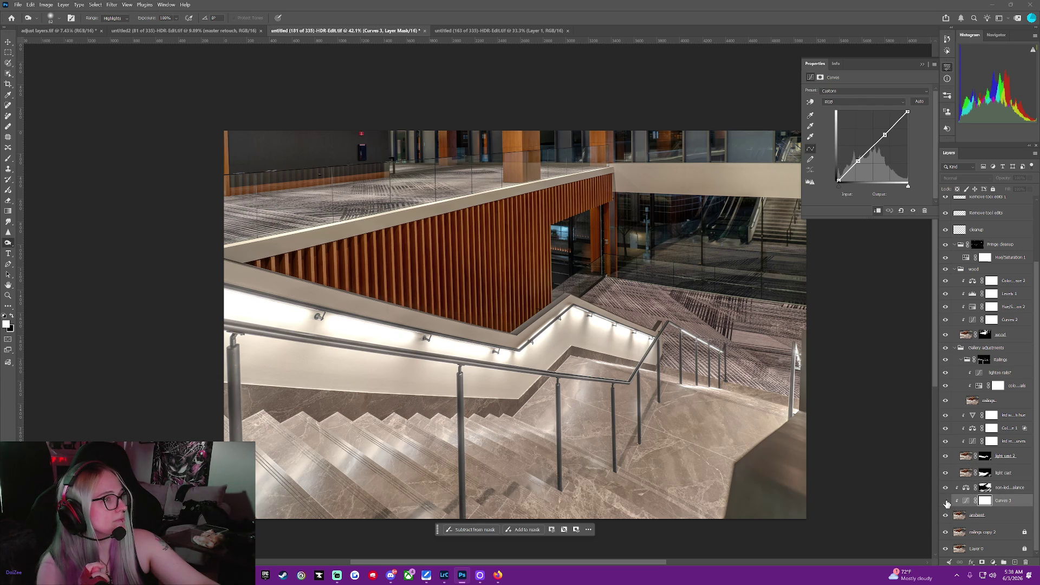
left_click(945, 501)
- Drag the non-led color balance mask onto the ambient layer and compare the adjustment on and off
left_click(984, 487)
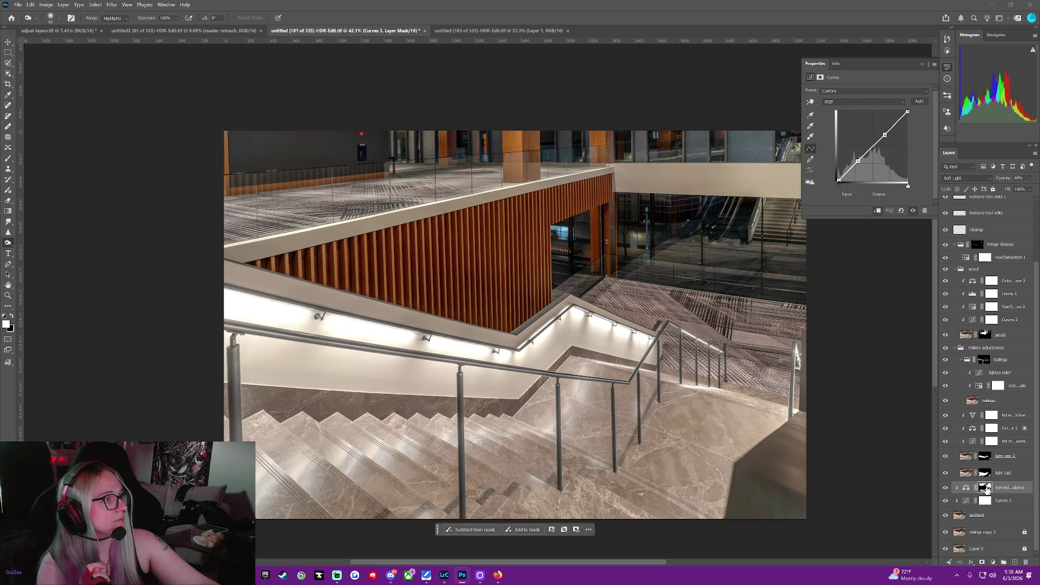
left_click_drag(985, 488, 998, 517)
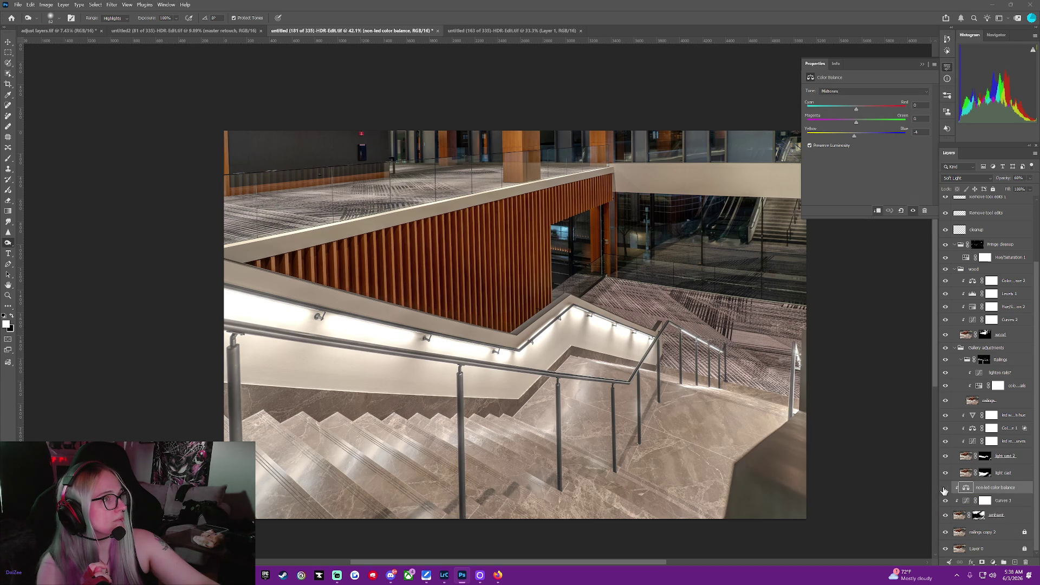
left_click(944, 489)
left_click(944, 489)
left_click(944, 489)
left_click(944, 489)
right_click(944, 519)
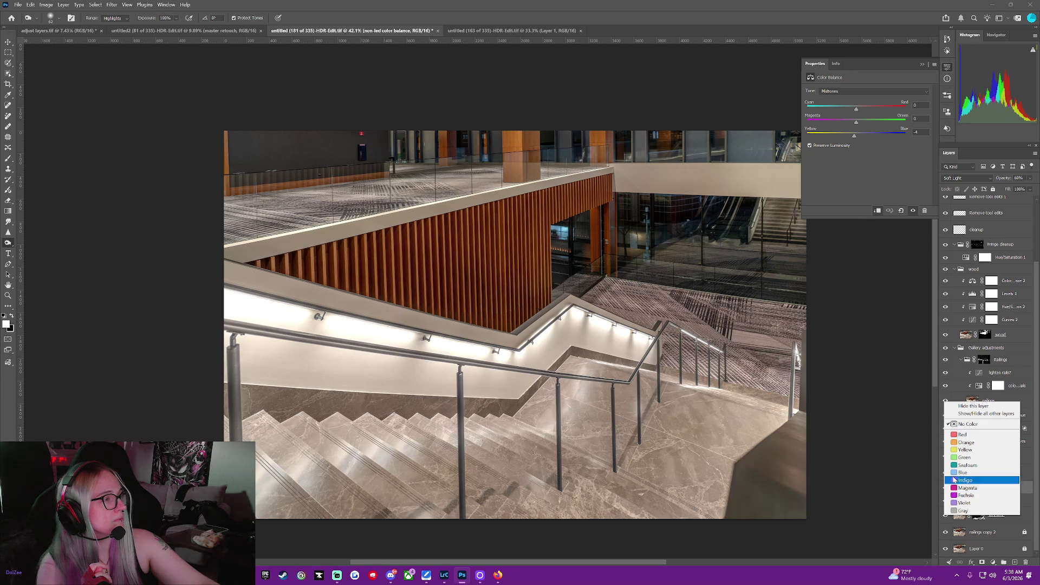
left_click(954, 416)
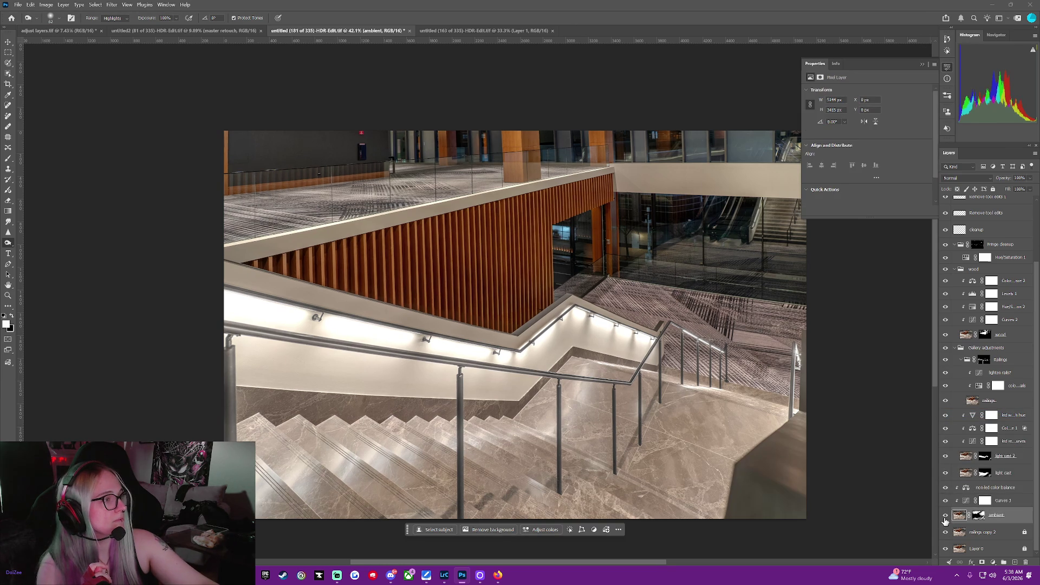
- View the ambient layer on its own, then bring all other layers back
scroll(969, 277, "up", 3)
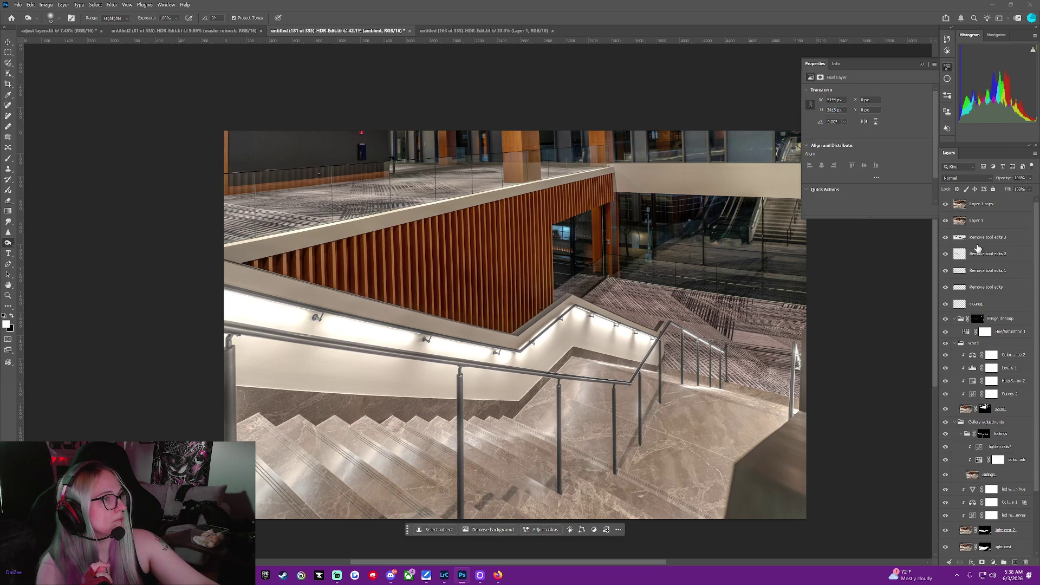
scroll(931, 438, "down", 2)
scroll(969, 461, "down", 3)
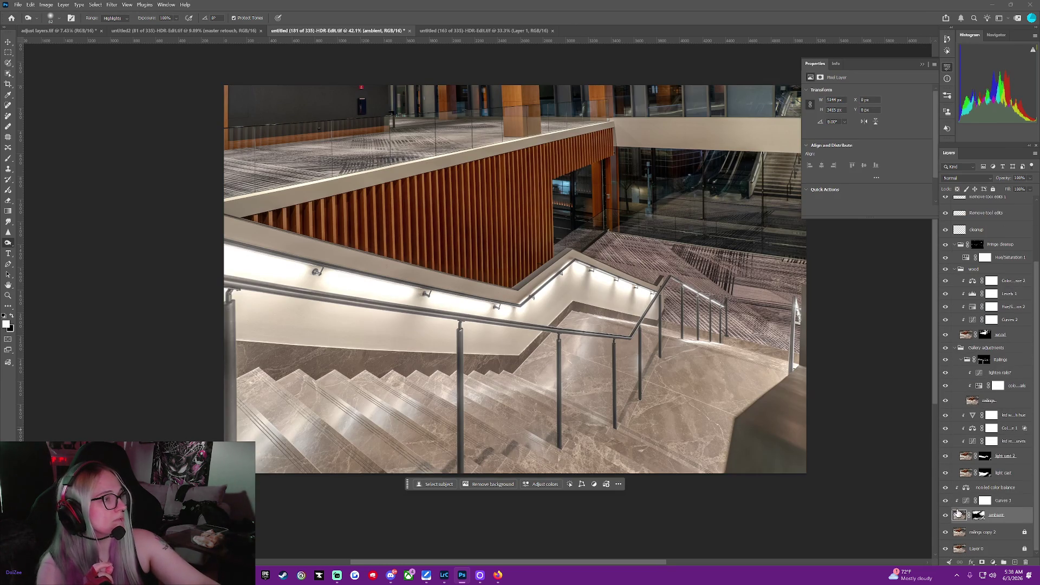
right_click(948, 518)
left_click(973, 415)
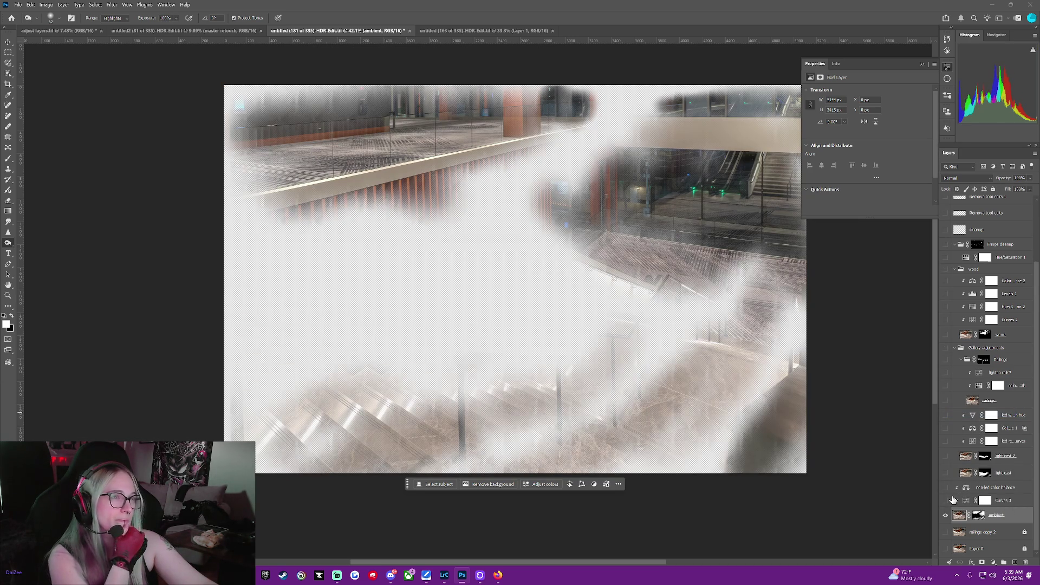
left_click(947, 500, "alt")
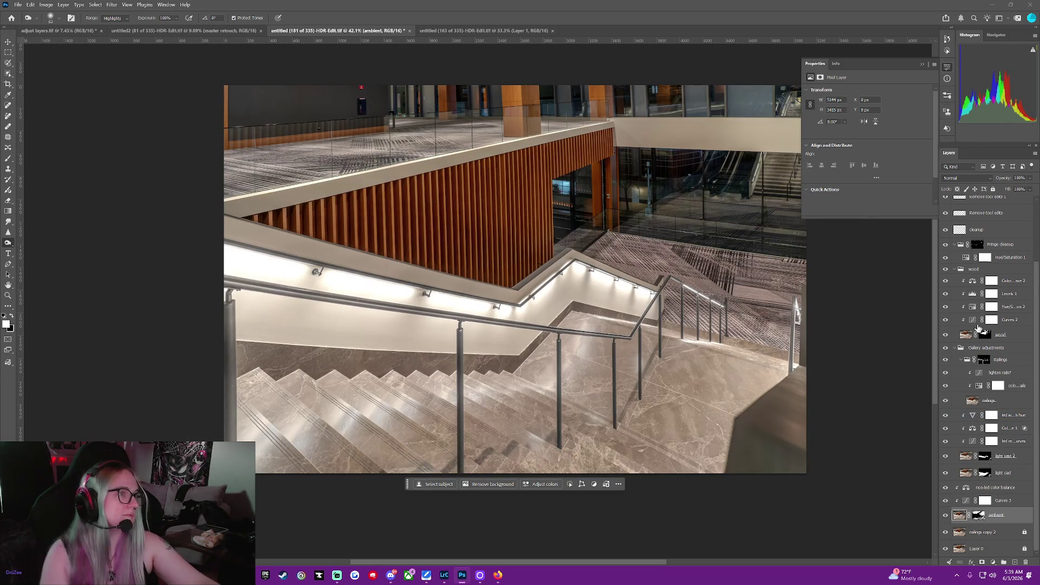
- Select Layer 1 copy and hide it
scroll(992, 511, "up", 3)
left_click(990, 208)
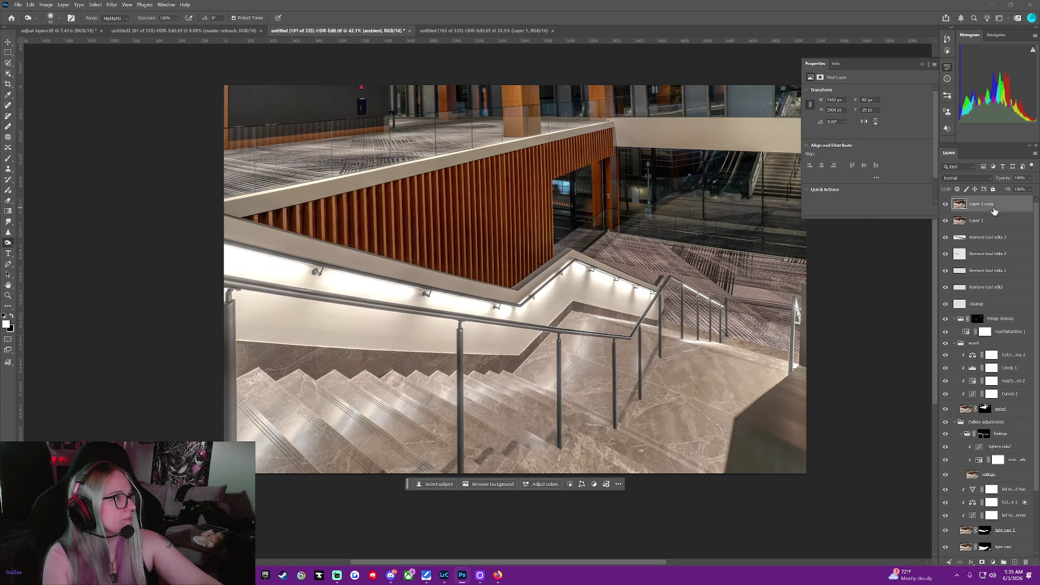
left_click(945, 207)
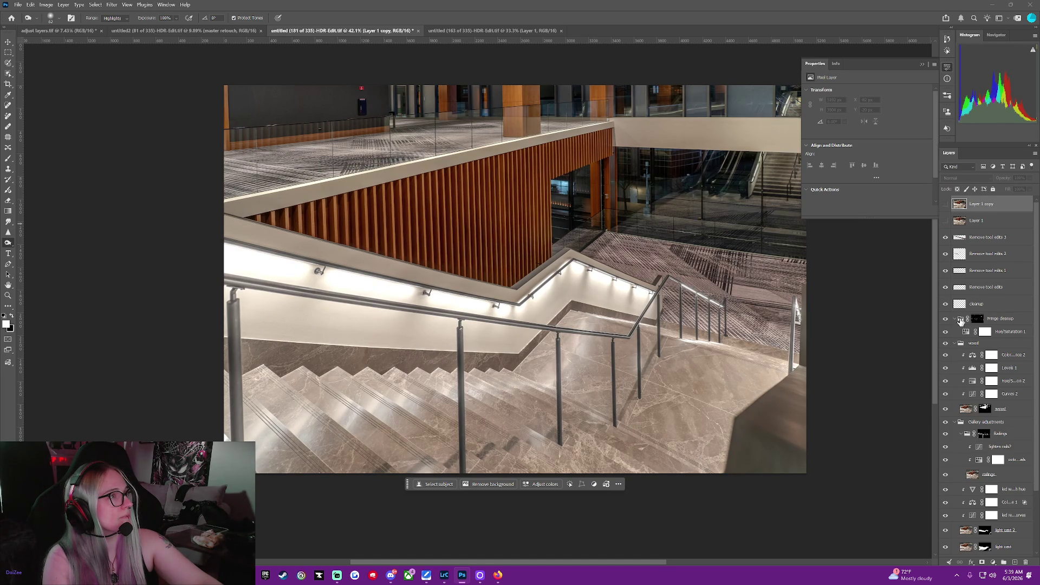
- Toggle the ambient layer off and on to compare, then select the non-led color balance adjustment
scroll(1015, 428, "down", 2)
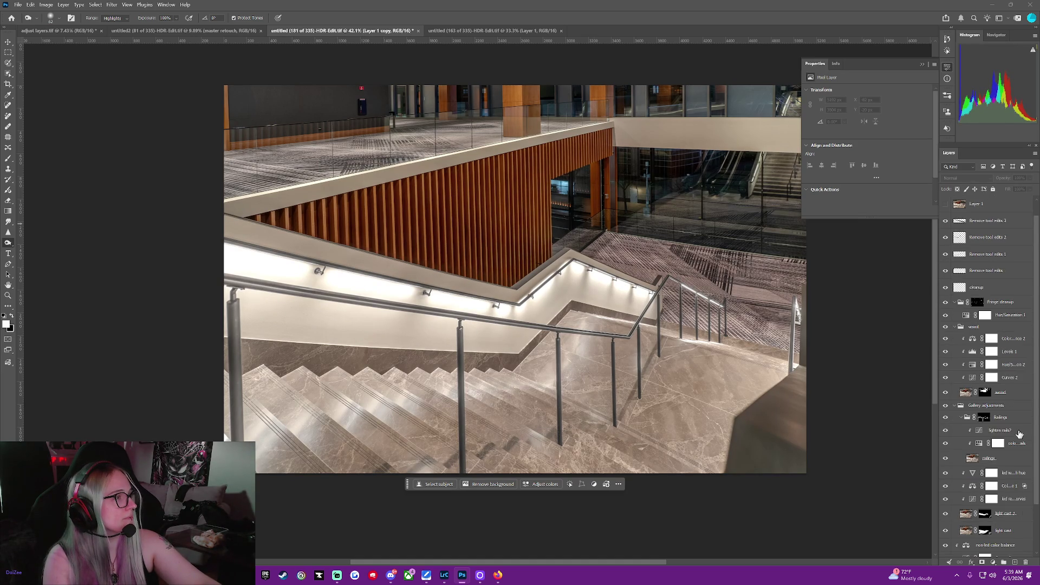
scroll(1017, 436, "down", 3)
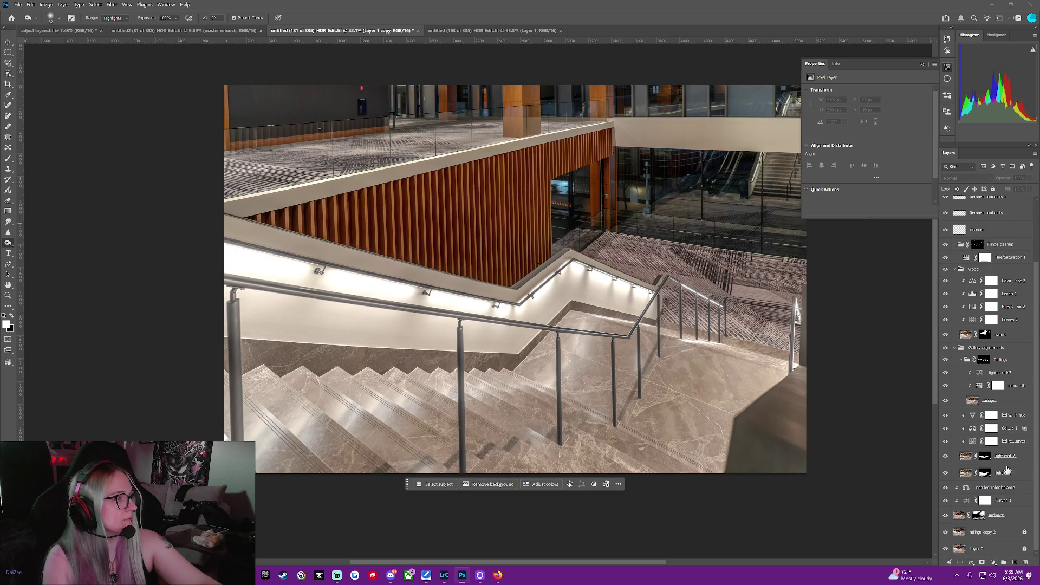
left_click(1019, 519)
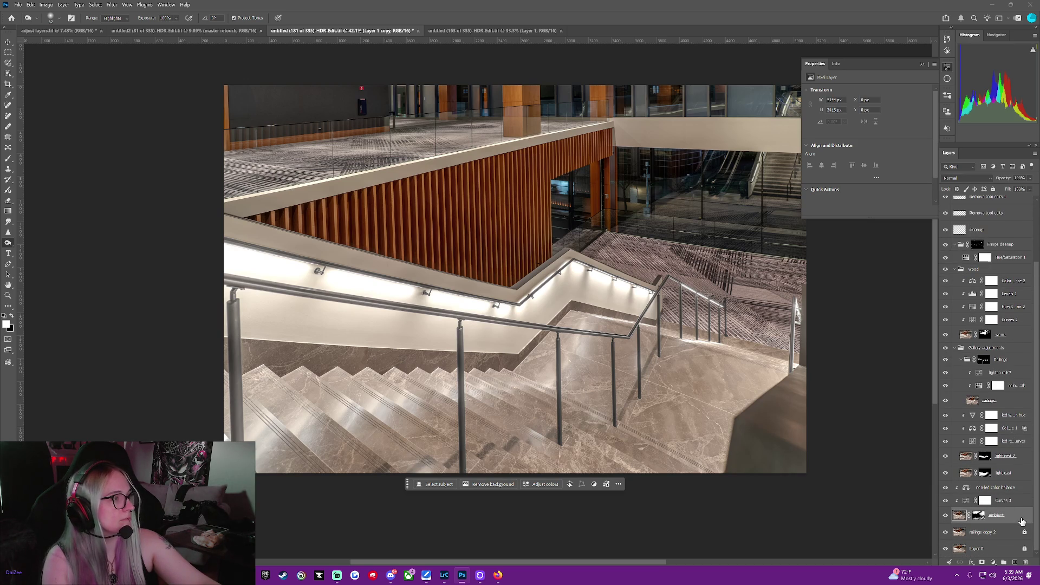
left_click(944, 516)
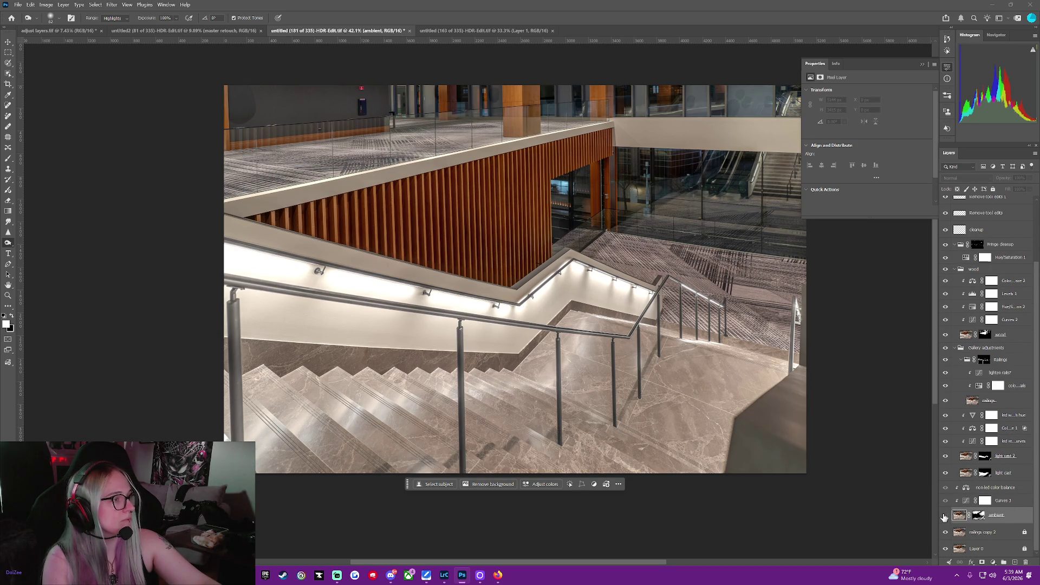
left_click(945, 516)
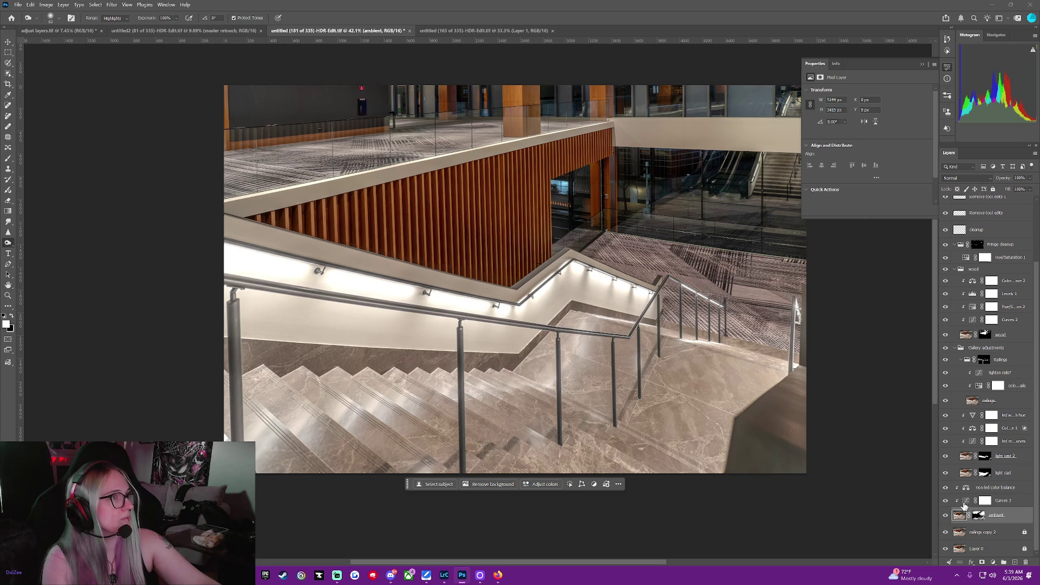
left_click(967, 487)
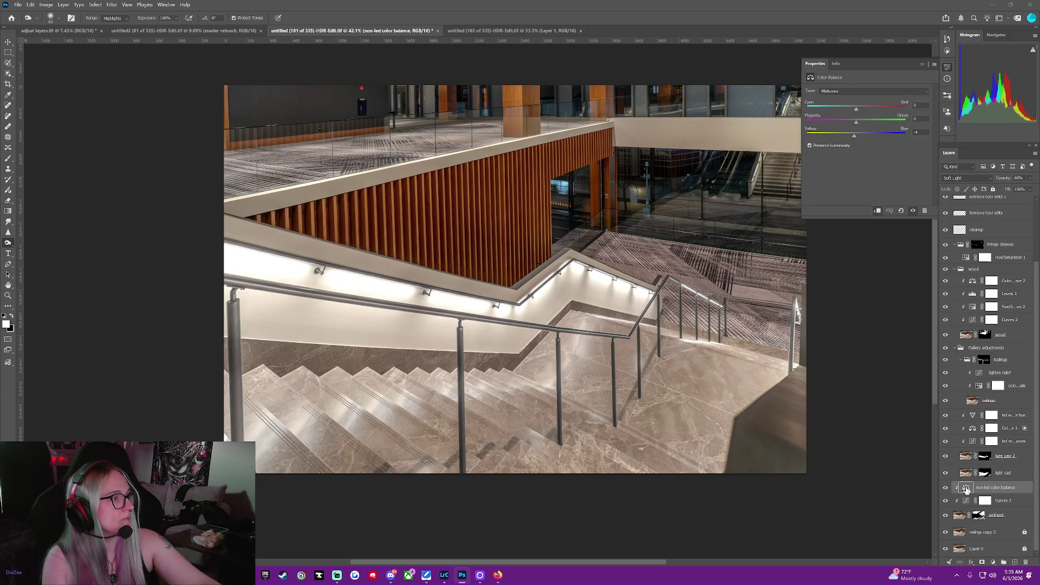
- Set the non-led color balance Tone to Highlights
left_click(862, 93)
left_click(866, 92)
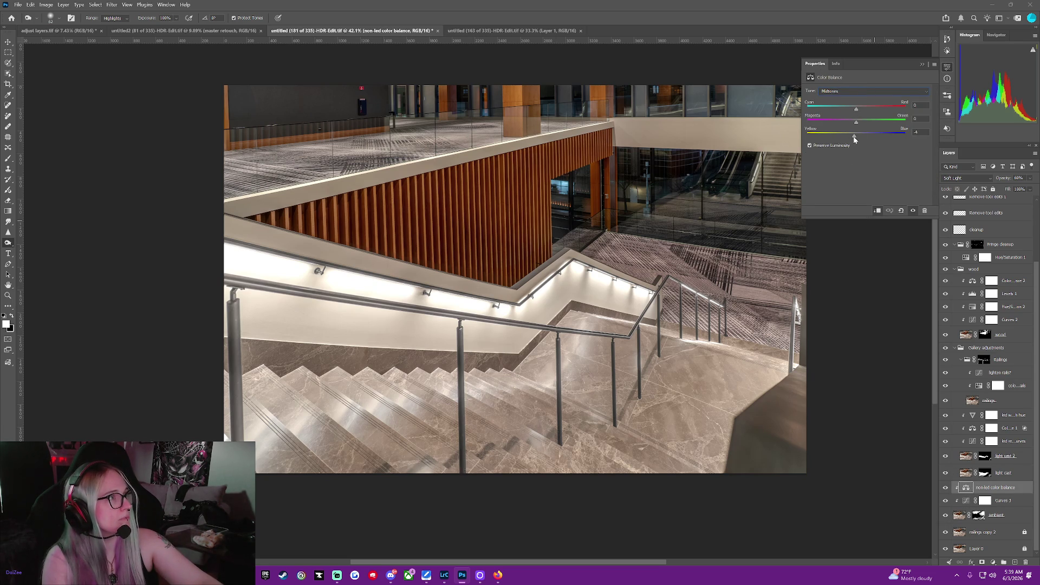
left_click(860, 93)
left_click(862, 98)
left_click(863, 93)
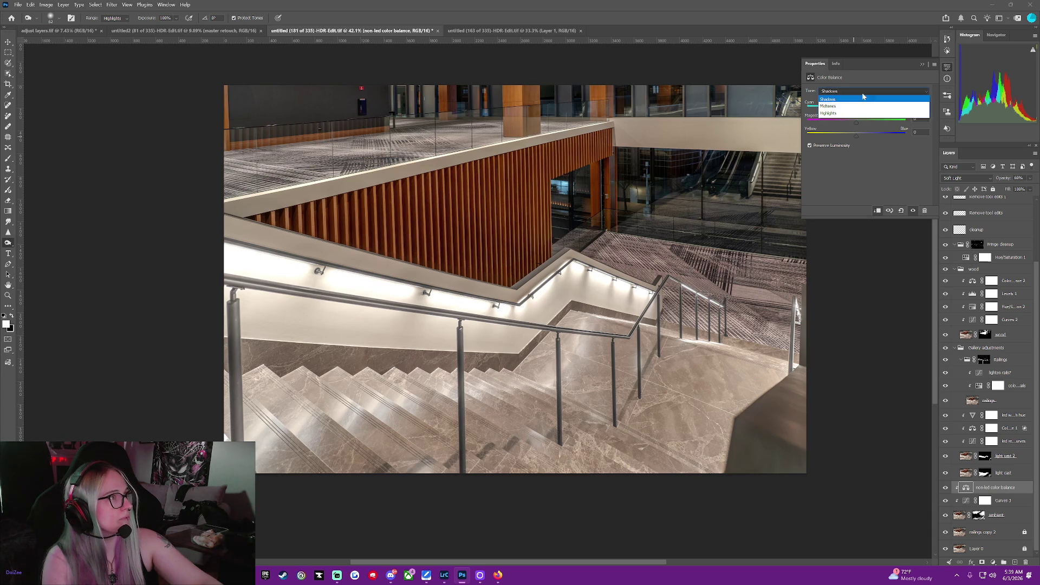
left_click(861, 113)
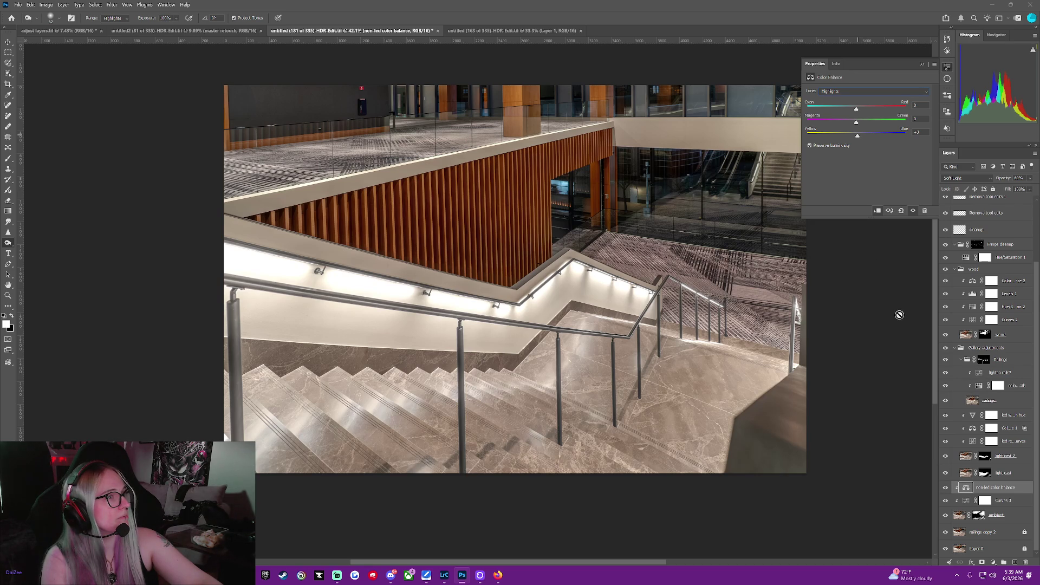
- Dismiss the Burn tool's not-editable error and target the light cast layer's mask
left_click(883, 362)
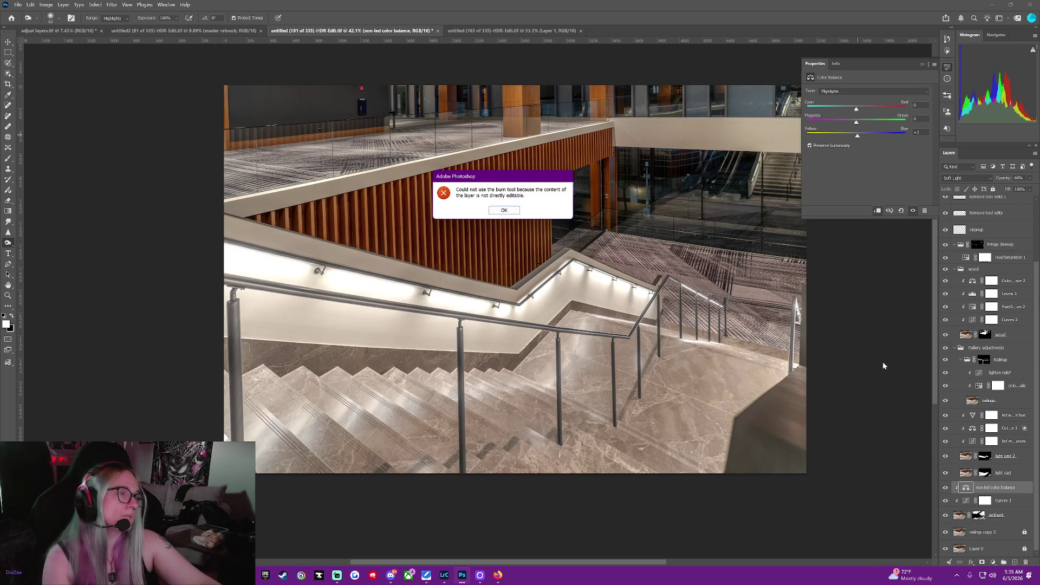
left_click(503, 211)
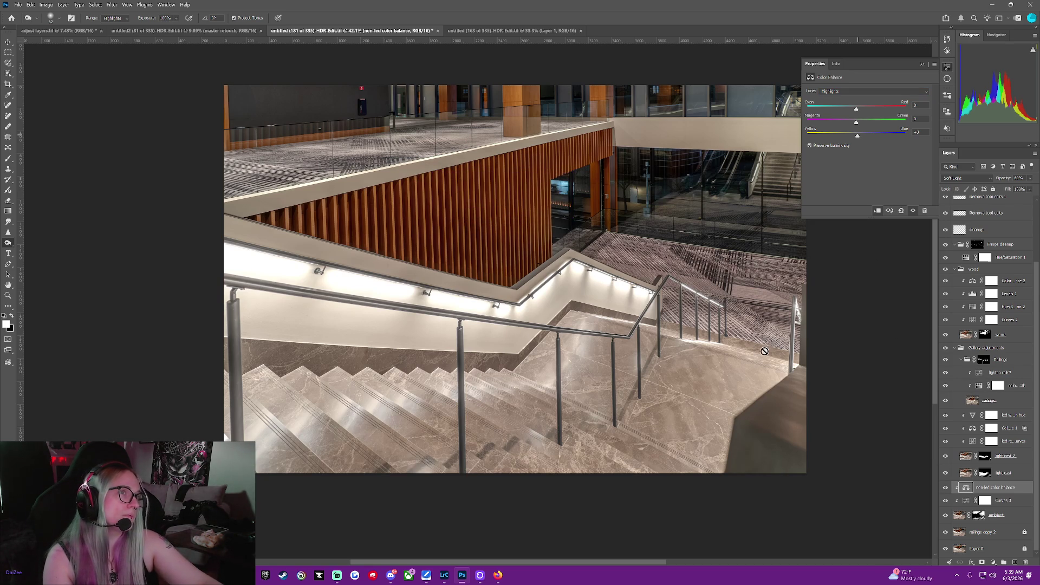
left_click(984, 473)
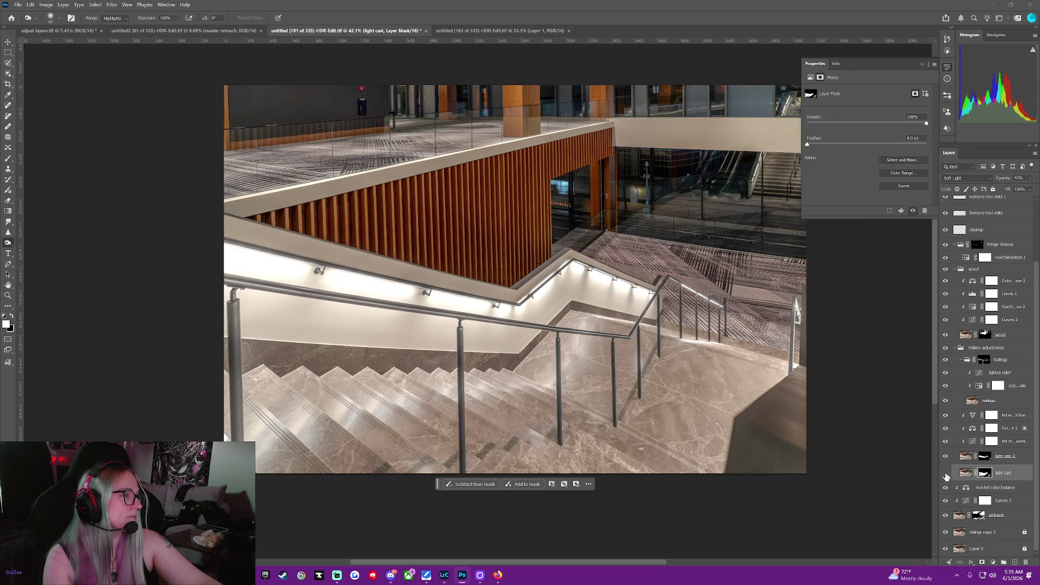
- Toggle the light cast layer off and on twice to compare, leaving it visible
left_click(946, 475)
left_click(945, 474)
left_click(946, 474)
left_click(945, 475)
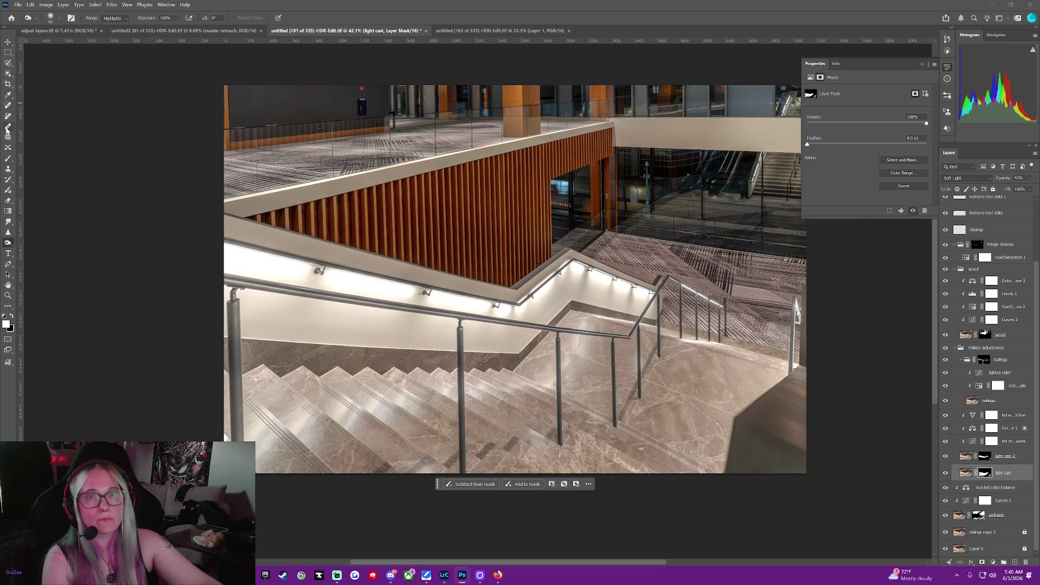
- Select the Brush tool, open the brush preset picker, and set opacity by typing 61 then 19
left_click(8, 159)
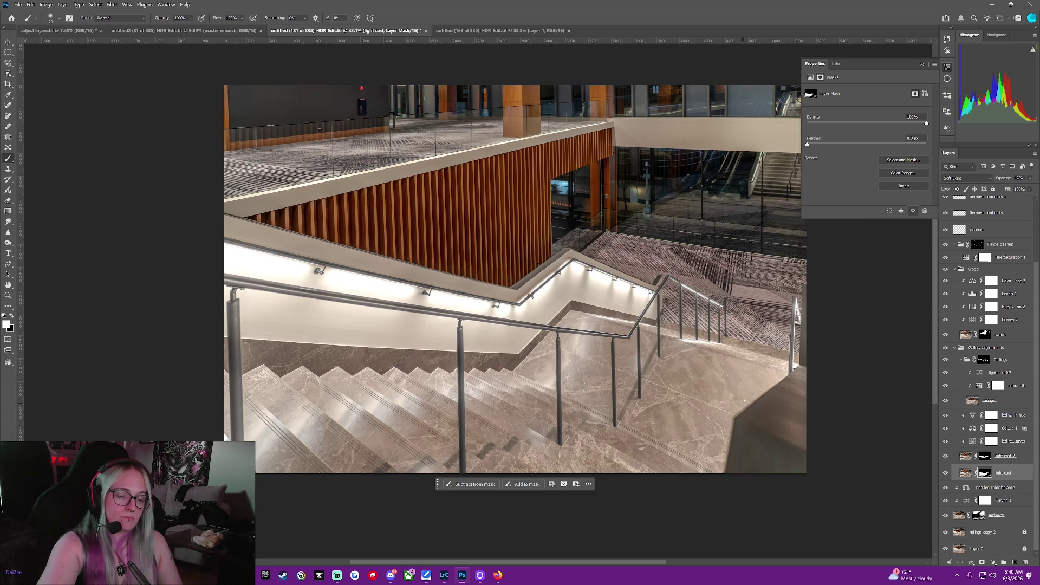
left_click(50, 20)
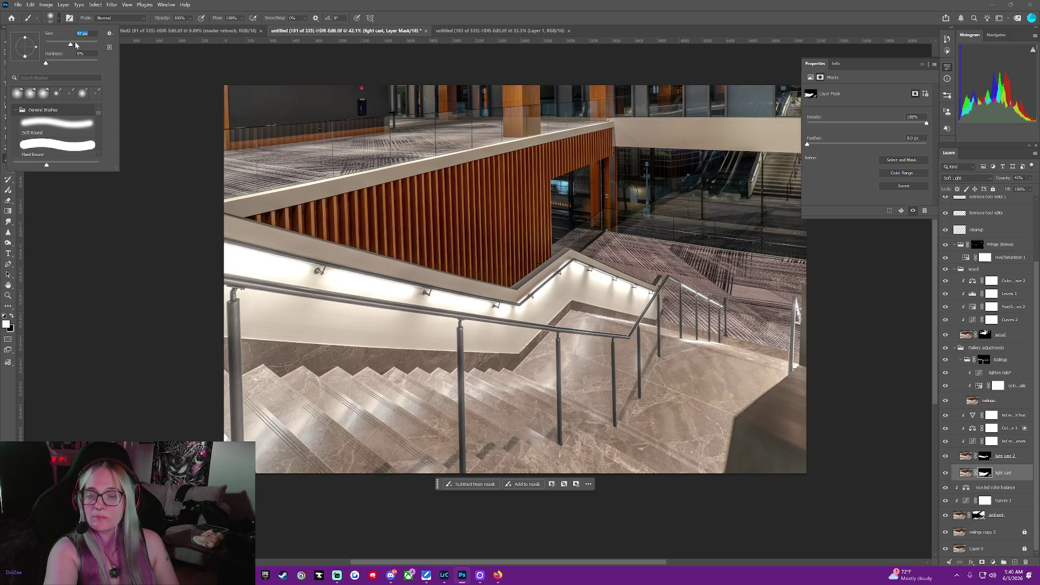
key("Return")
key("6")
key("1")
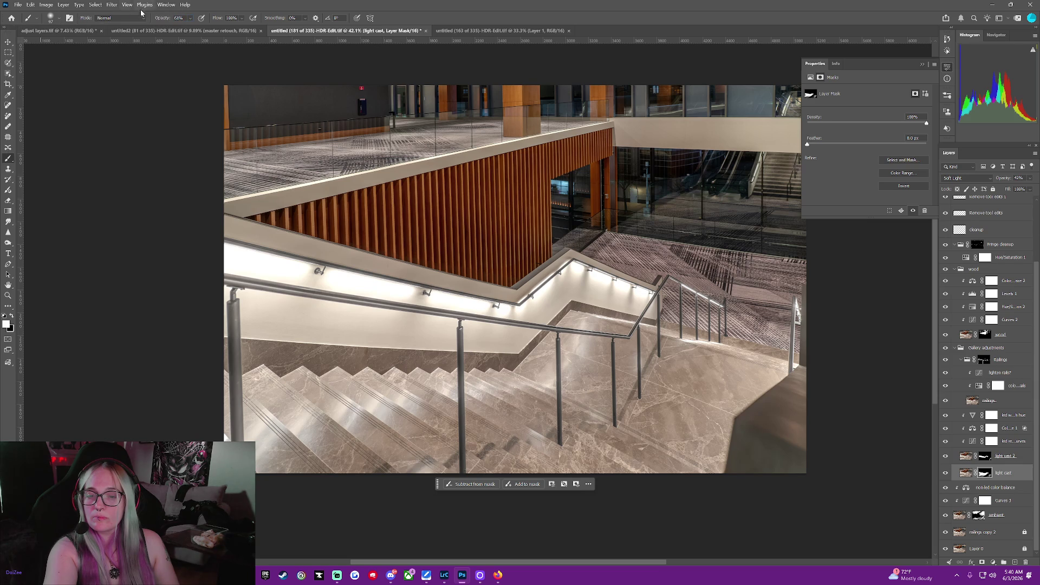
key("1")
key("9")
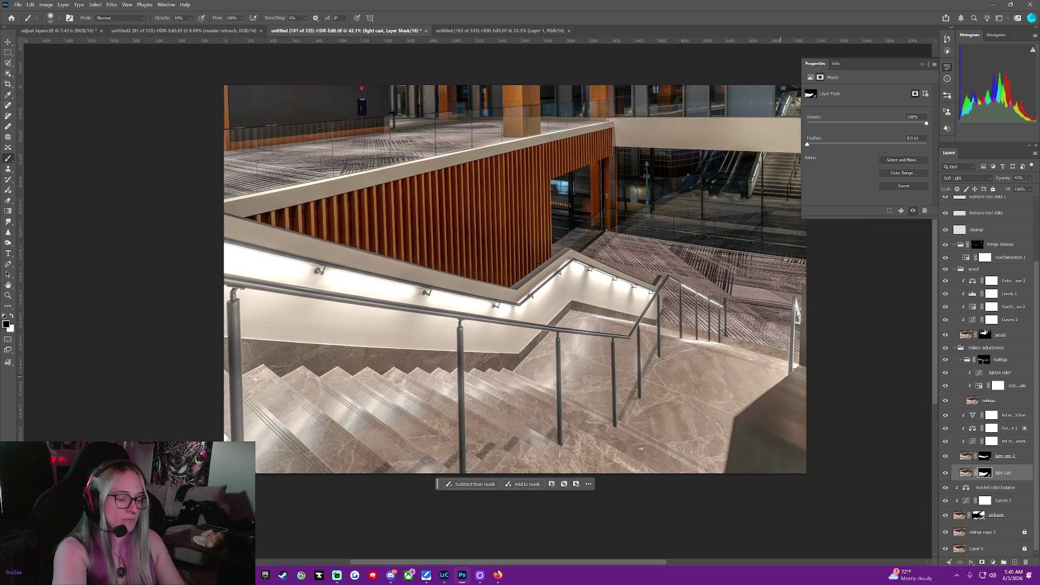
key("ctrl+minus")
key("ctrl+minus")
key("ctrl+minus")
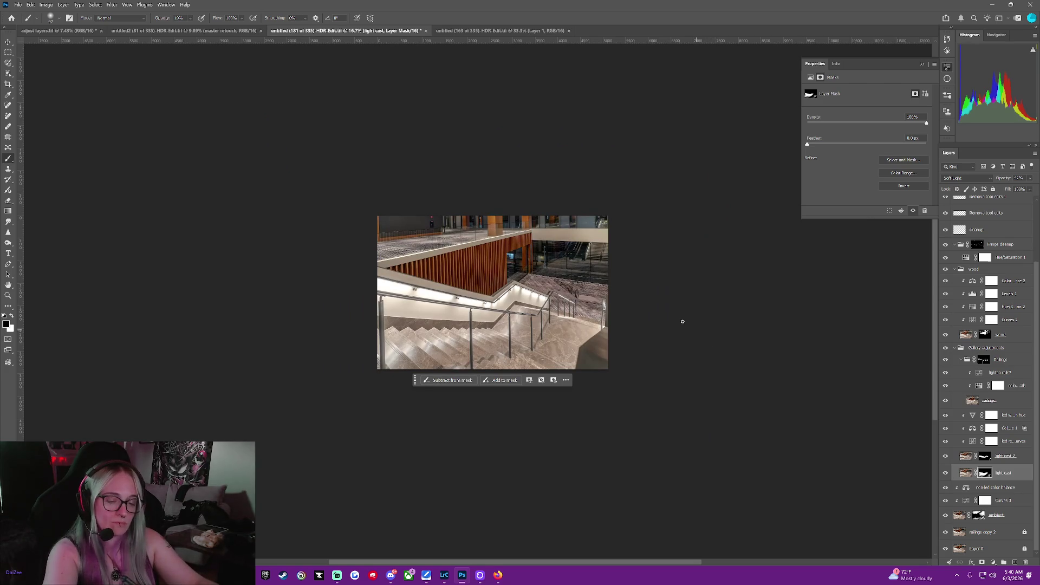
- Zoom back in on the staircase and enlarge the brush to size 1100
key("ctrl+plus")
key("ctrl+plus")
key("ctrl+plus")
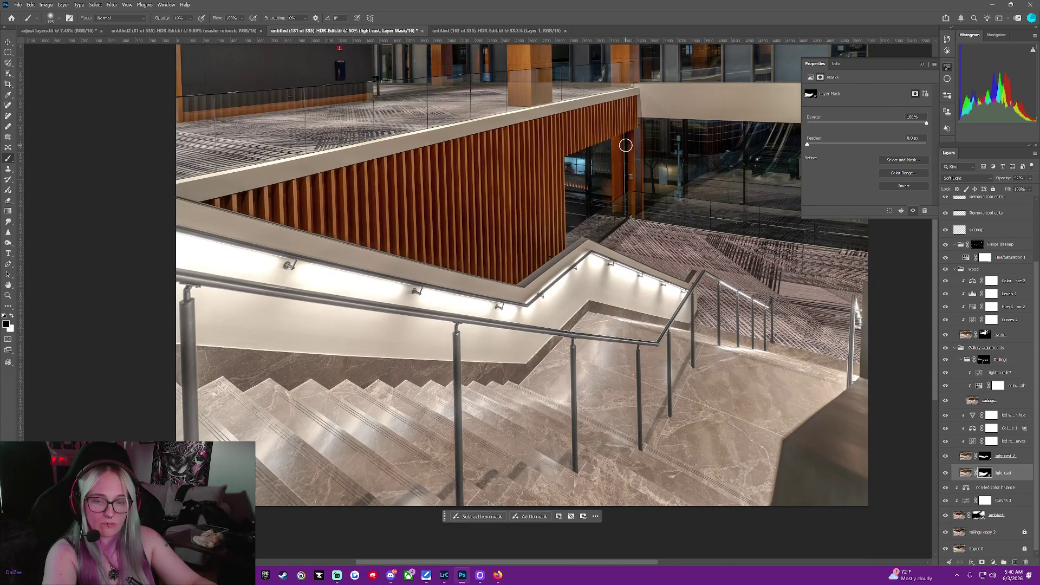
key("]")
key("]")
key("]")
key("]")
key("]")
key("]")
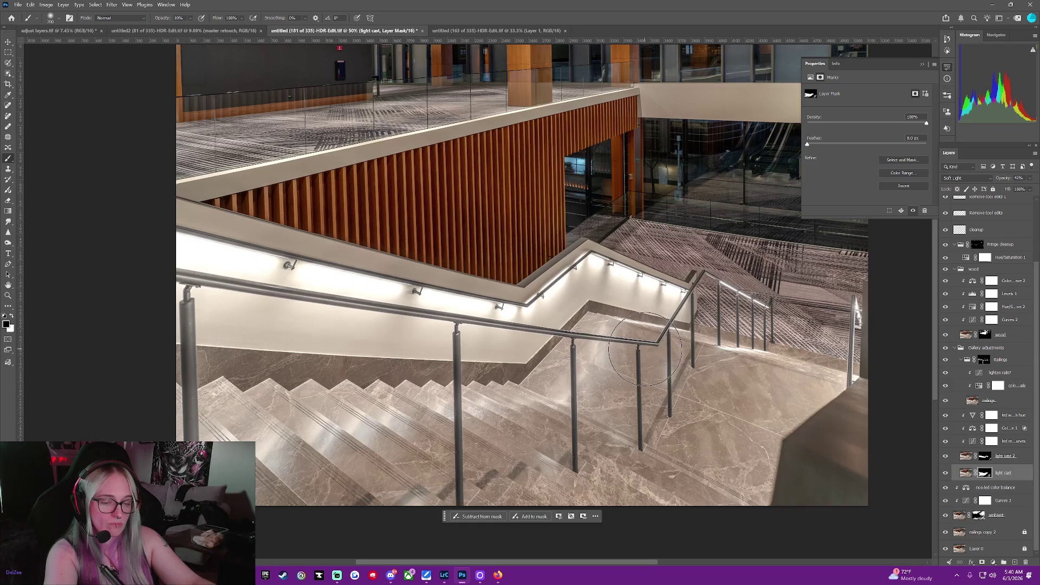
key("]")
key("]")
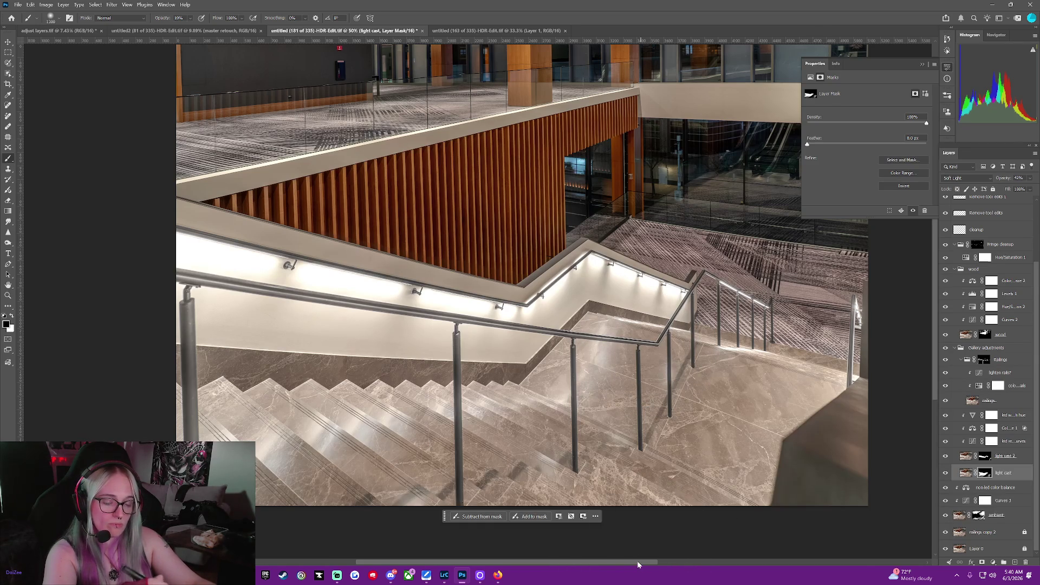
- Shift the view across the staircase and bring up the File menu
left_click_drag(637, 560, 698, 561)
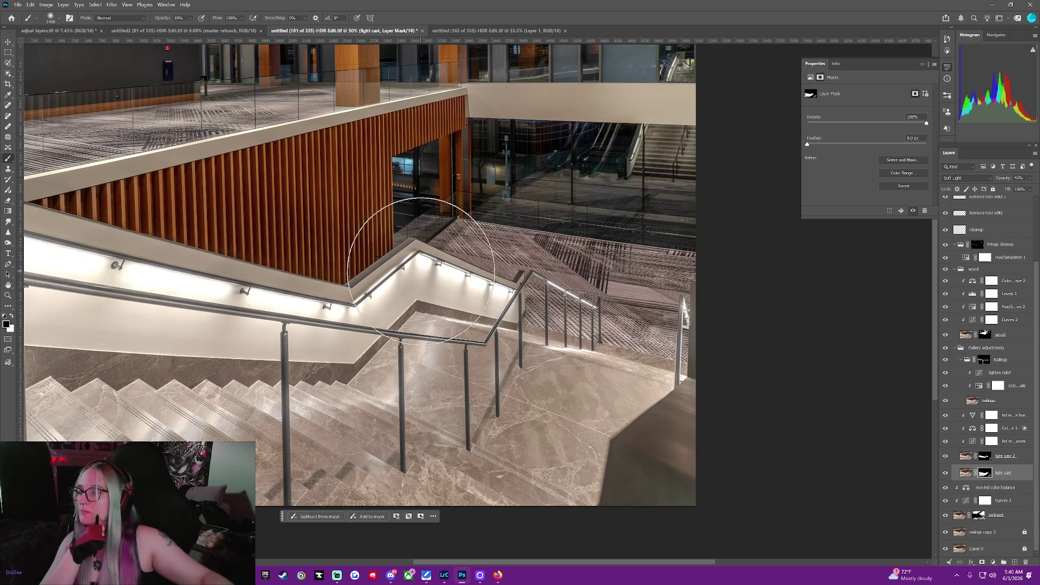
scroll(563, 271, "up", 3)
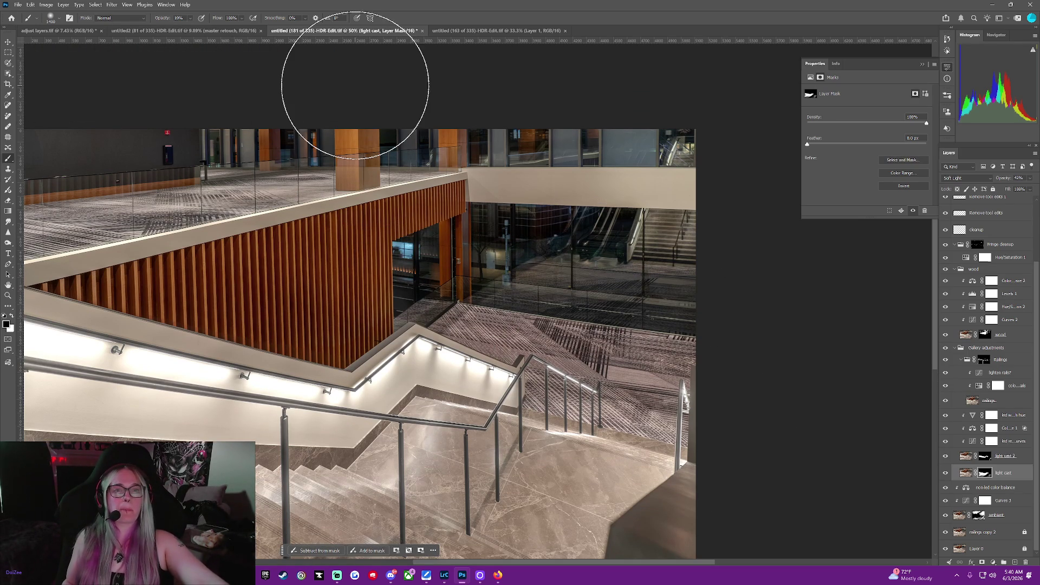
left_click(19, 5)
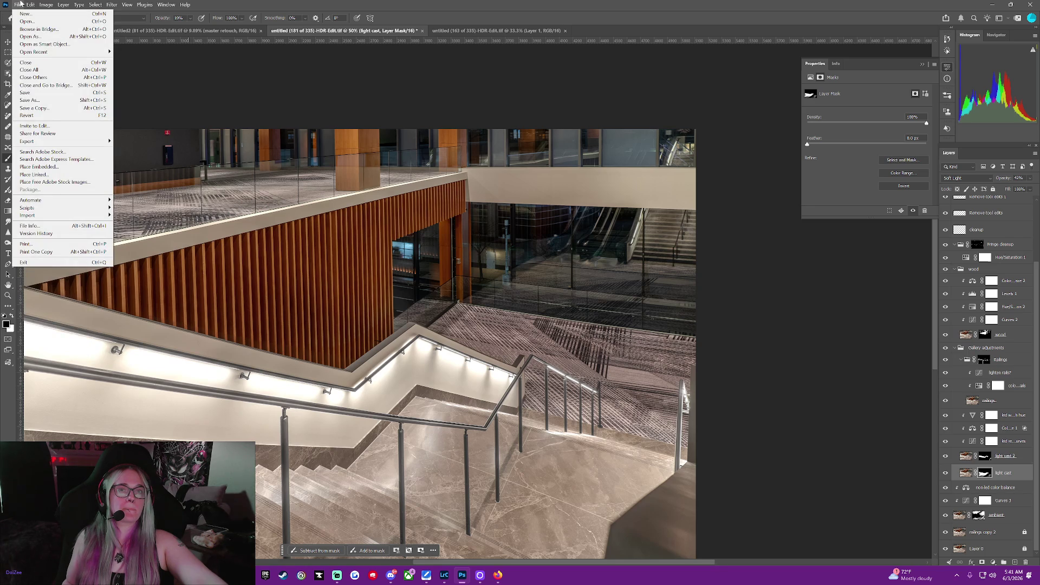
- Bring Lightroom Classic to the front briefly, then return to the Photoshop document
mouse_move(46, 4)
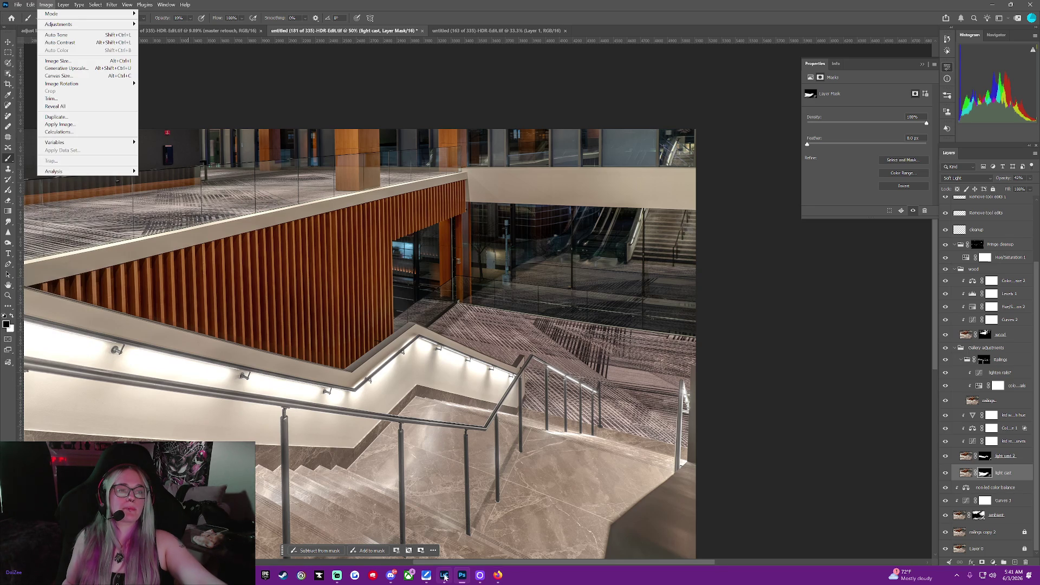
mouse_move(445, 576)
left_click(464, 560)
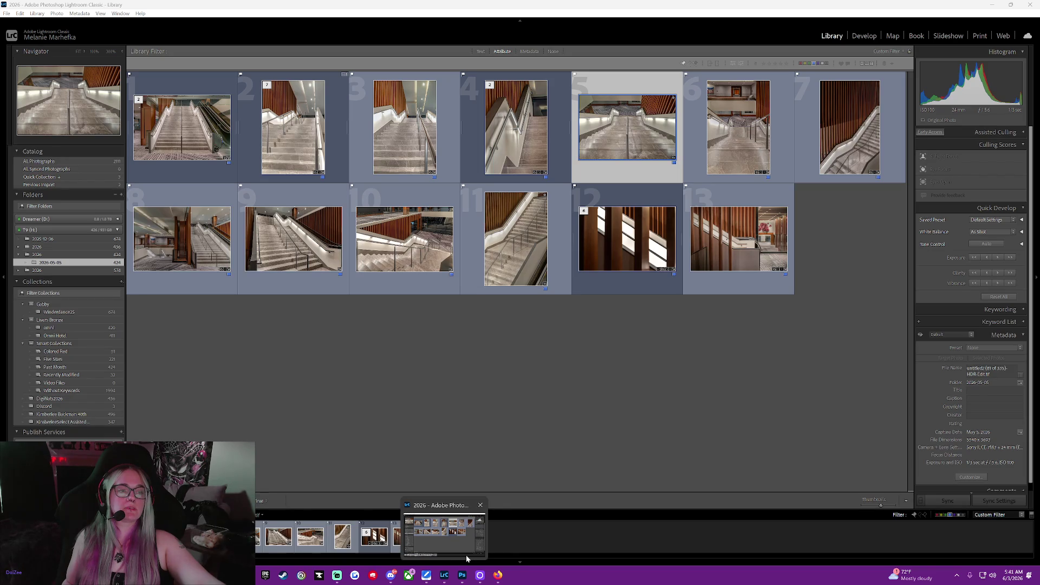
left_click(462, 575)
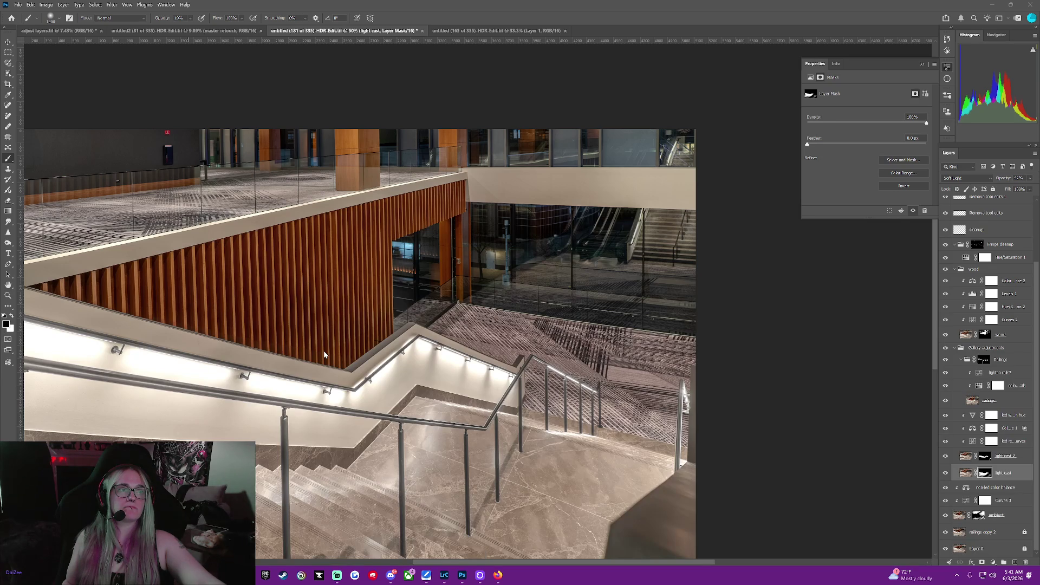
- Save the edited staircase image with File > Save, then show the desktop
left_click(18, 5)
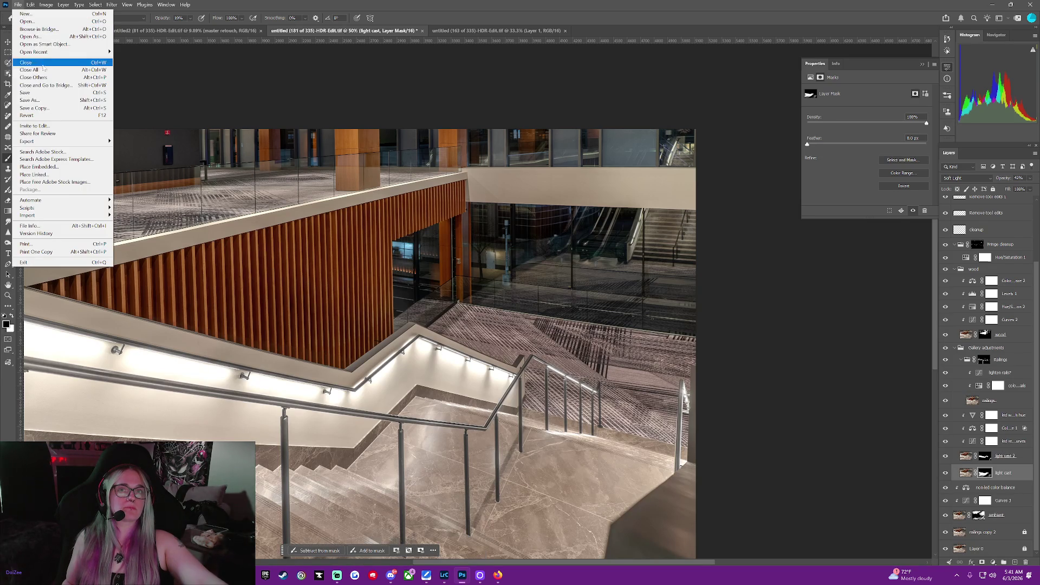
left_click(47, 93)
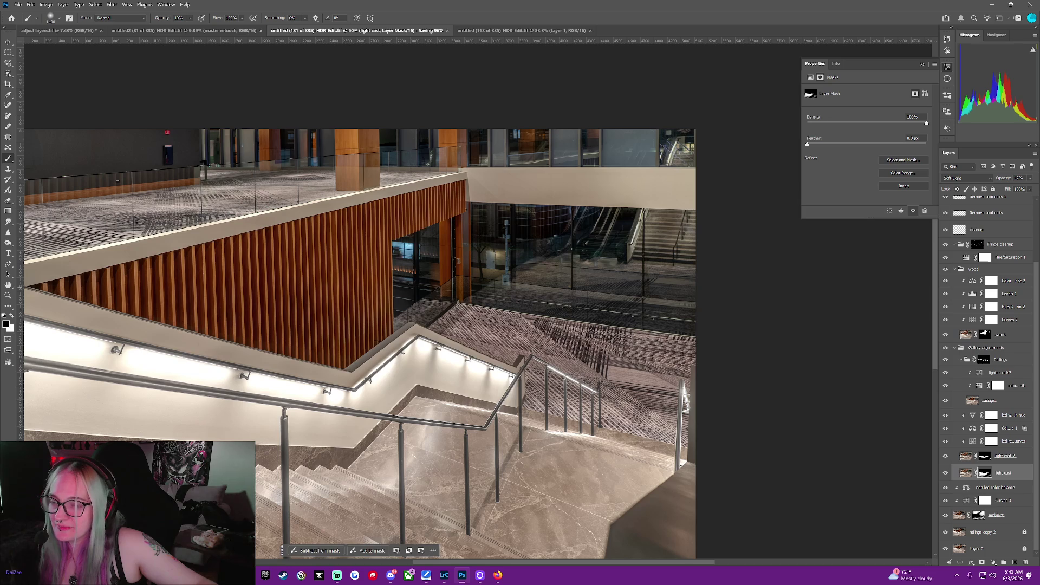
key("super+d")
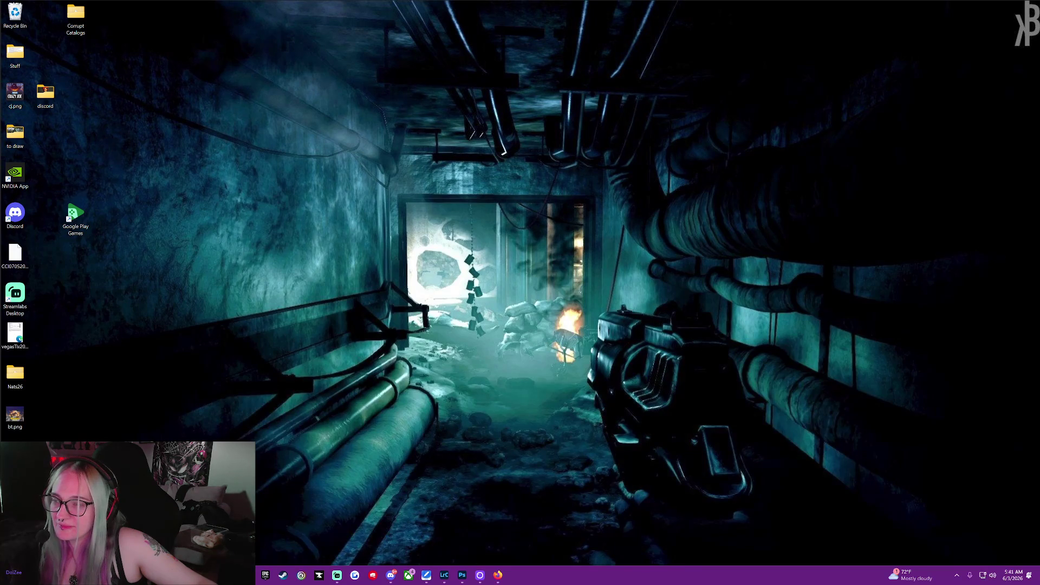
- Restore the Photoshop window with Win+D while the save finishes
key("super+d")
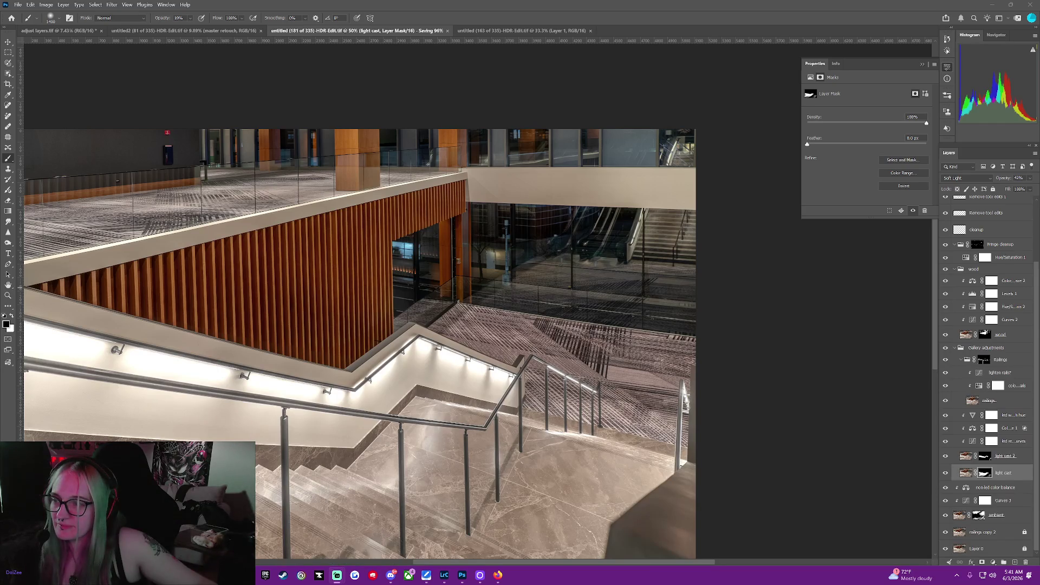